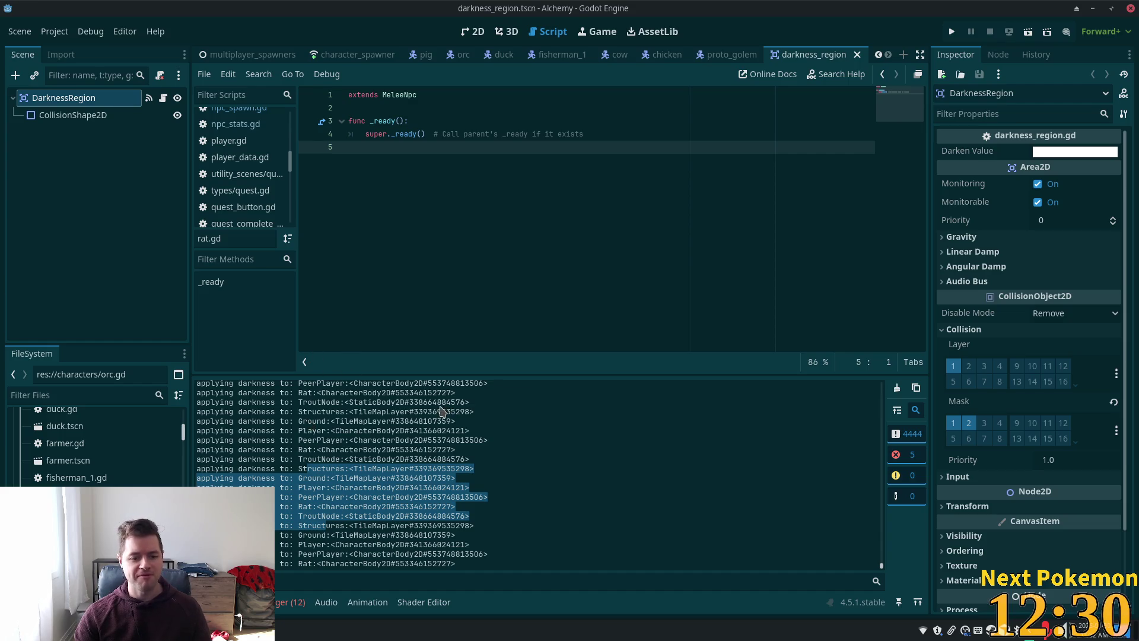
Leave the darkness_region script and show the scene in the 2D workspace.
{"action": "left_click", "coordinate": [436, 420]}
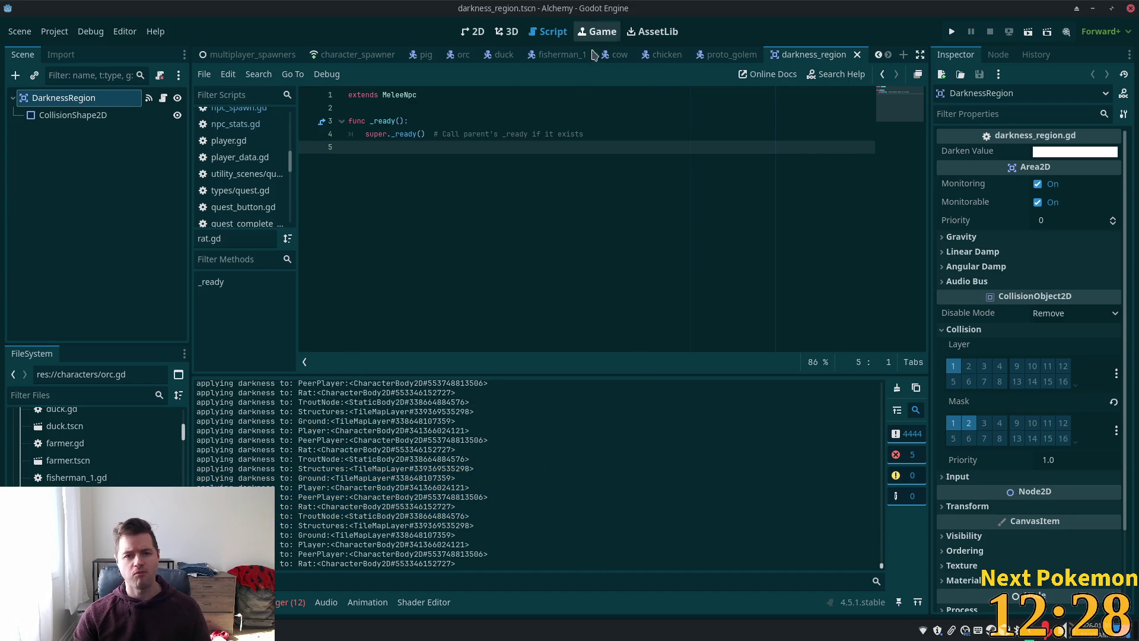
{"action": "left_click", "coordinate": [478, 31]}
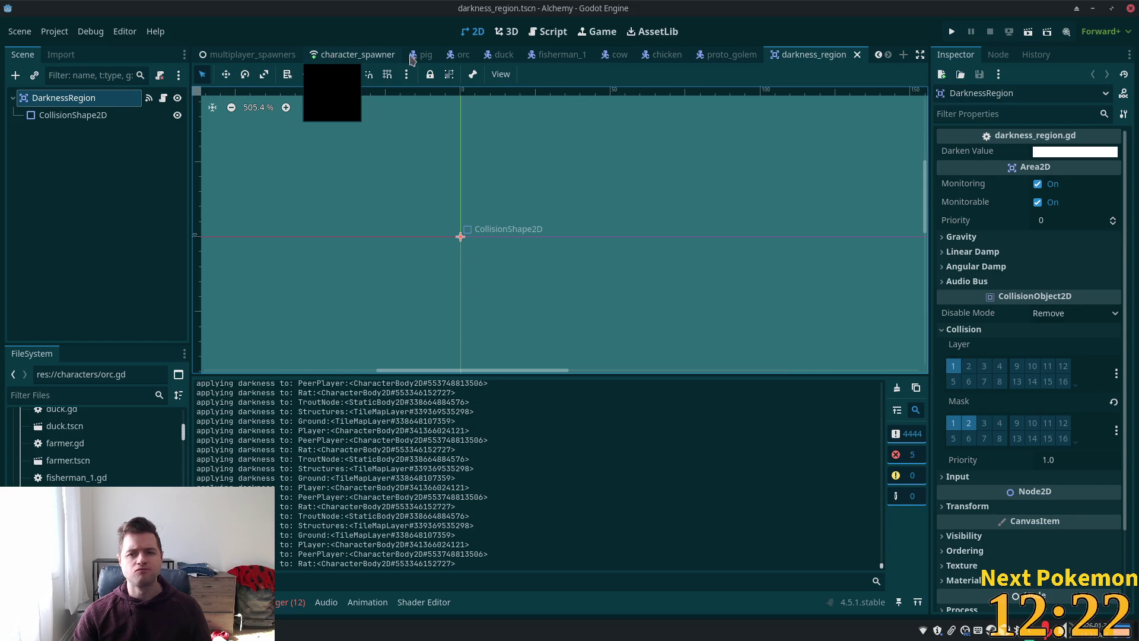
{"action": "scroll", "coordinate": [498, 54], "scroll_direction": "up", "scroll_amount": 3}
{"action": "scroll", "coordinate": [708, 60], "scroll_direction": "down", "scroll_amount": 4}
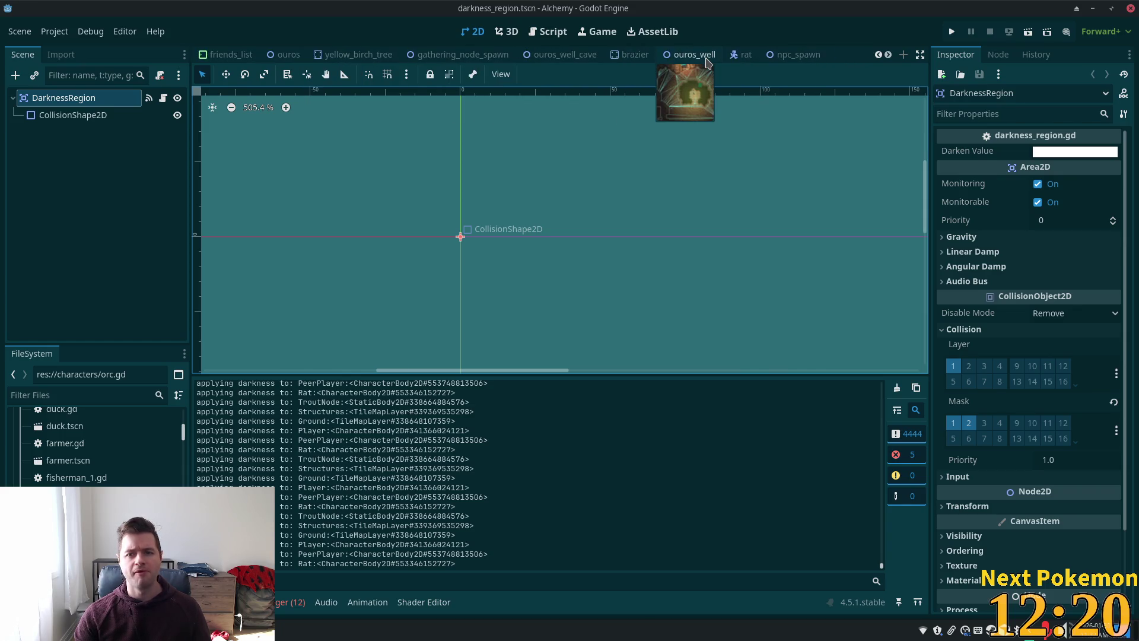
{"action": "scroll", "coordinate": [707, 61], "scroll_direction": "down", "scroll_amount": 3}
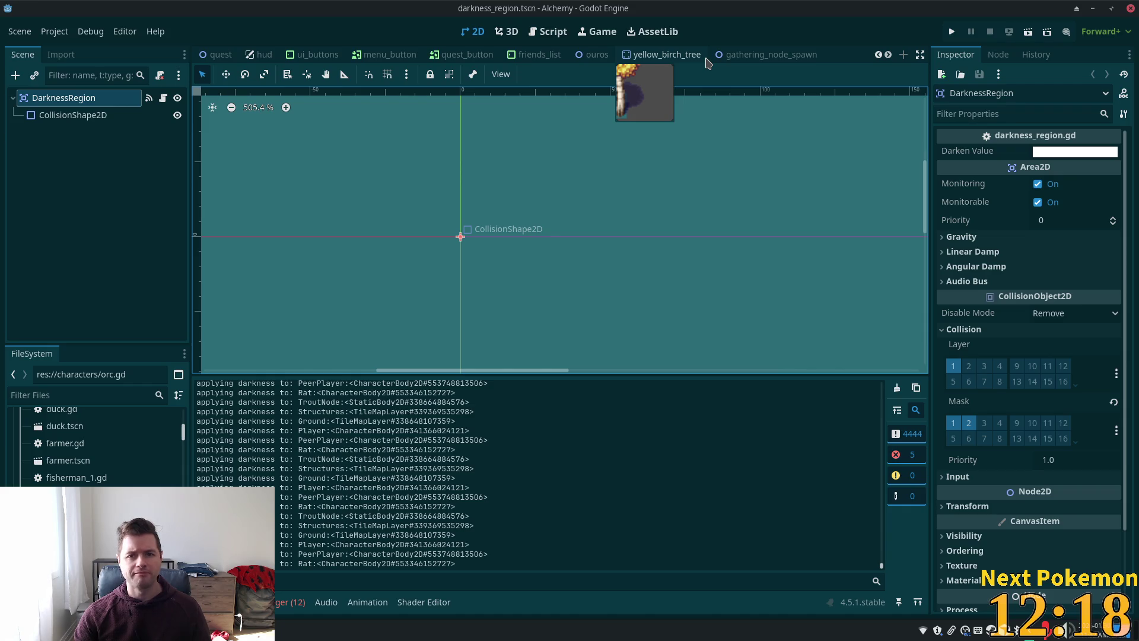
{"action": "scroll", "coordinate": [658, 54], "scroll_direction": "up", "scroll_amount": 3}
{"action": "mouse_move", "coordinate": [357, 55]}
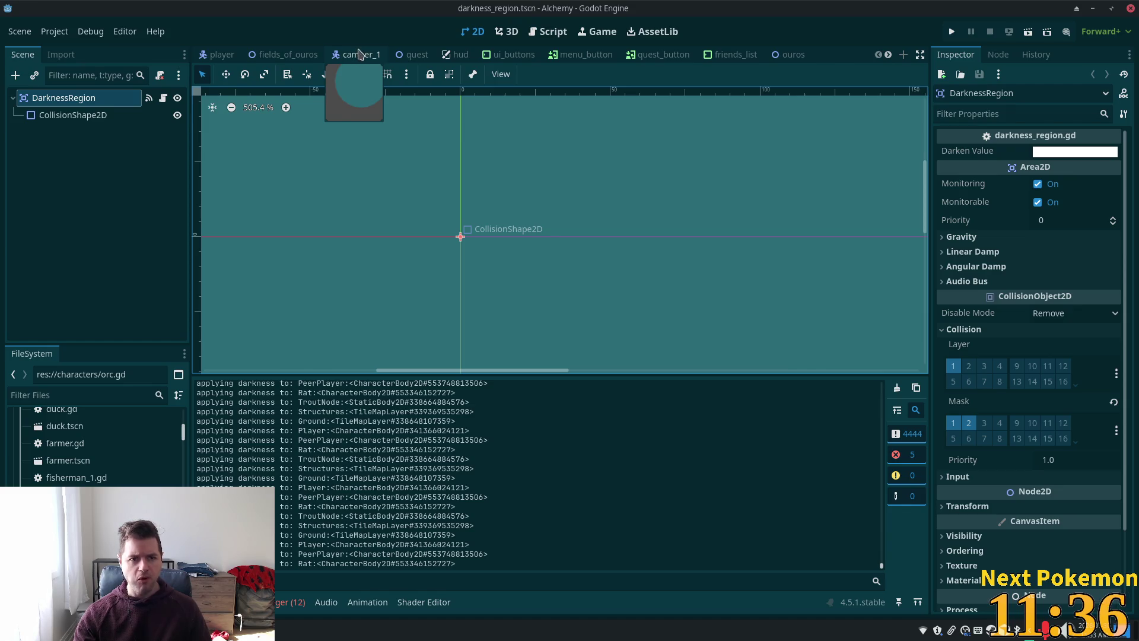
{"action": "scroll", "coordinate": [355, 56], "scroll_direction": "down", "scroll_amount": 2}
{"action": "scroll", "coordinate": [355, 56], "scroll_direction": "down", "scroll_amount": 2}
{"action": "scroll", "coordinate": [355, 53], "scroll_direction": "down", "scroll_amount": 3}
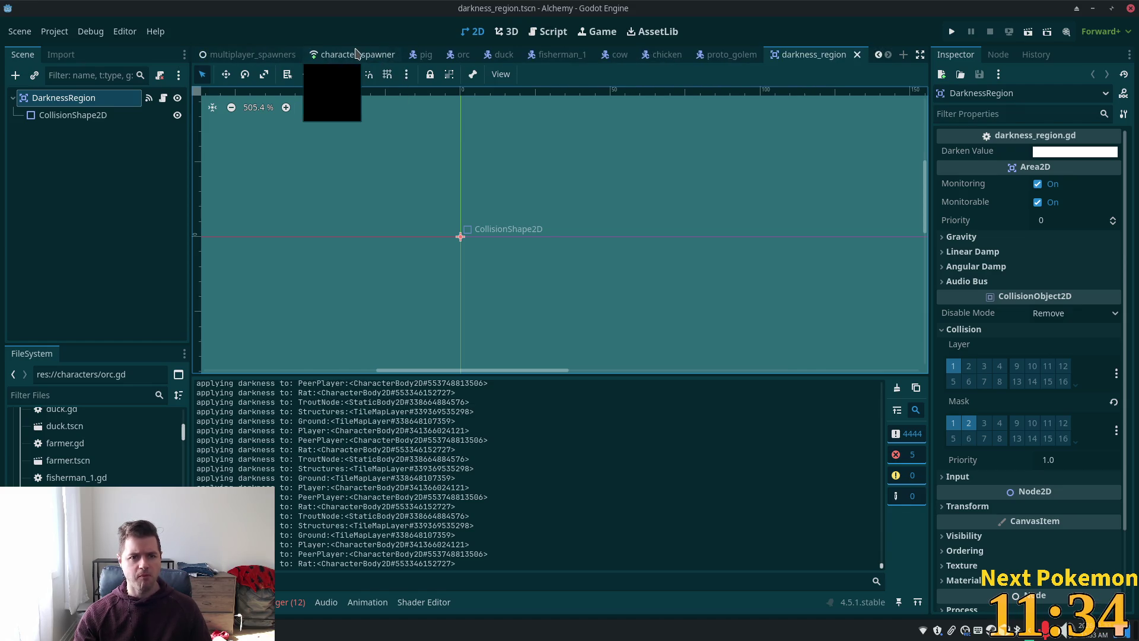
Close all scene tabs and open ouros_well_cave.tscn via the quick-open list.
{"action": "right_click", "coordinate": [394, 54]}
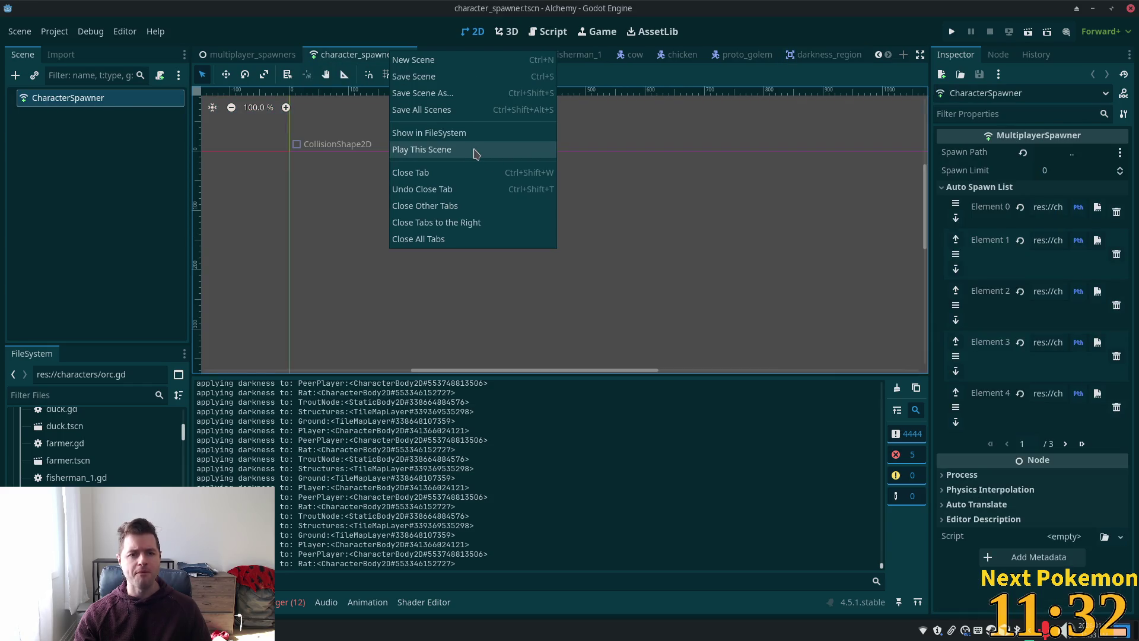
{"action": "left_click", "coordinate": [462, 238]}
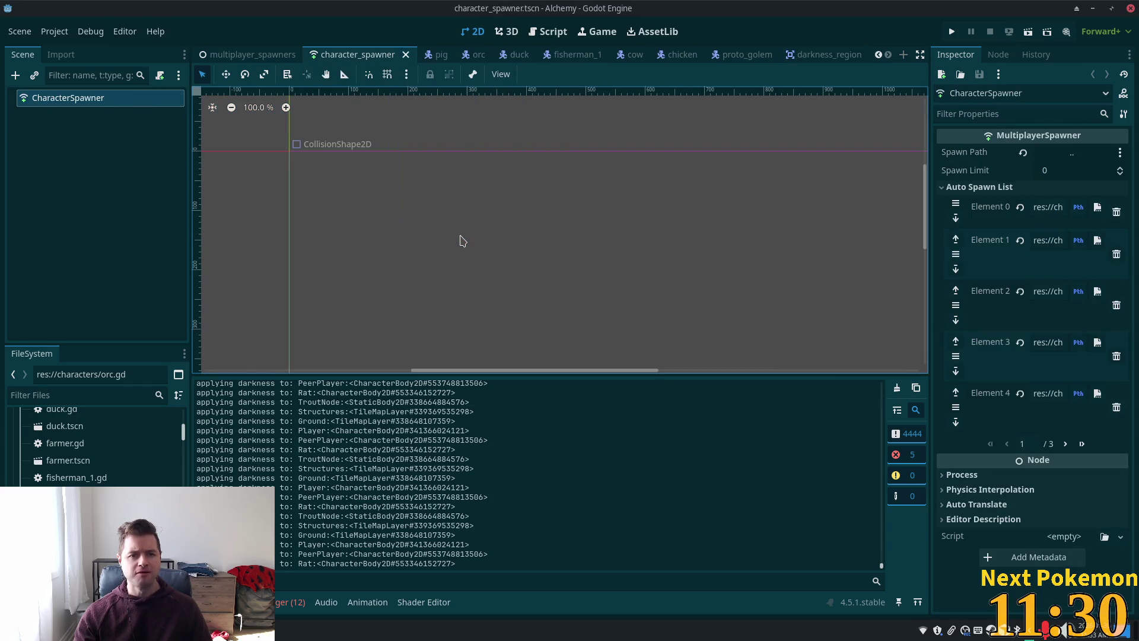
{"action": "left_click", "coordinate": [325, 56]}
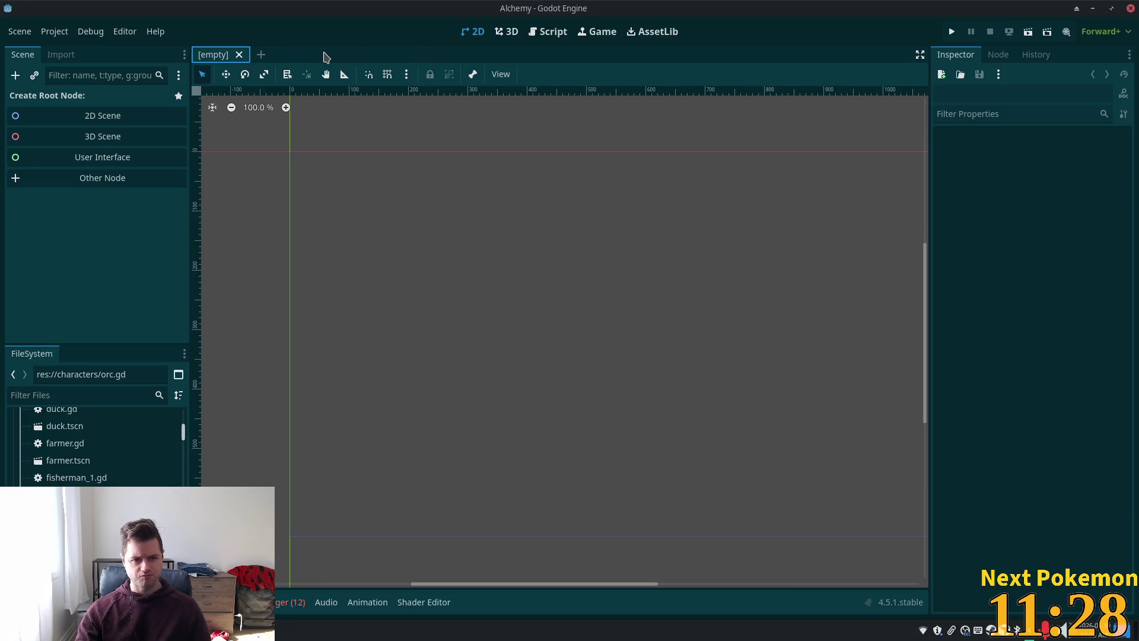
{"action": "key", "text": "ctrl+shift+o"}
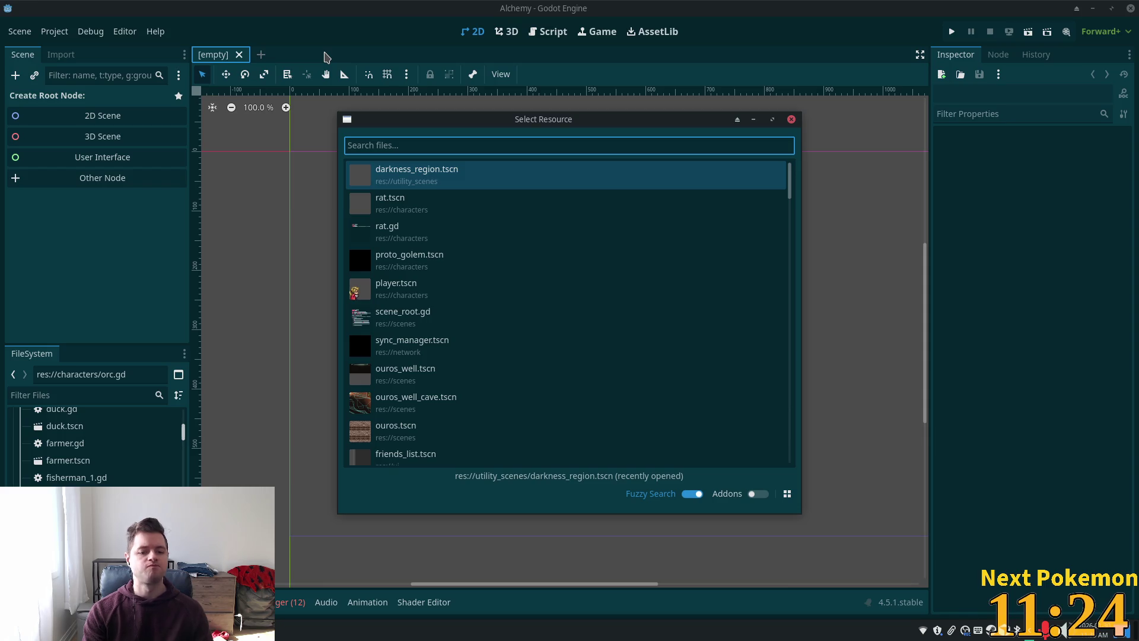
{"action": "double_click", "coordinate": [416, 400]}
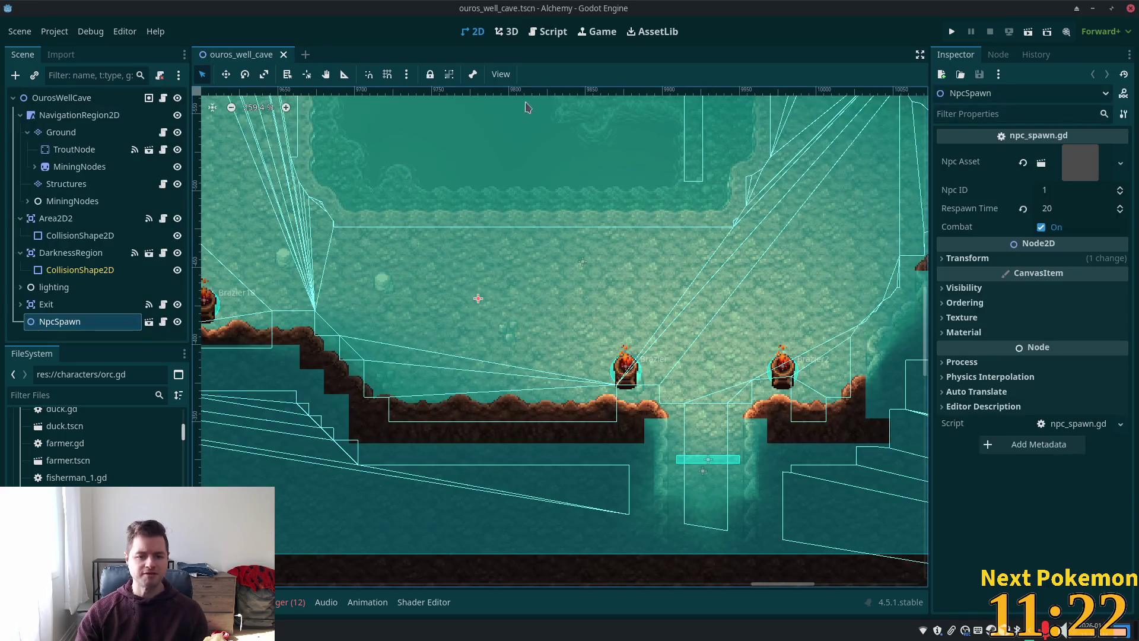
{"action": "scroll", "coordinate": [534, 356], "scroll_direction": "down", "scroll_amount": 5}
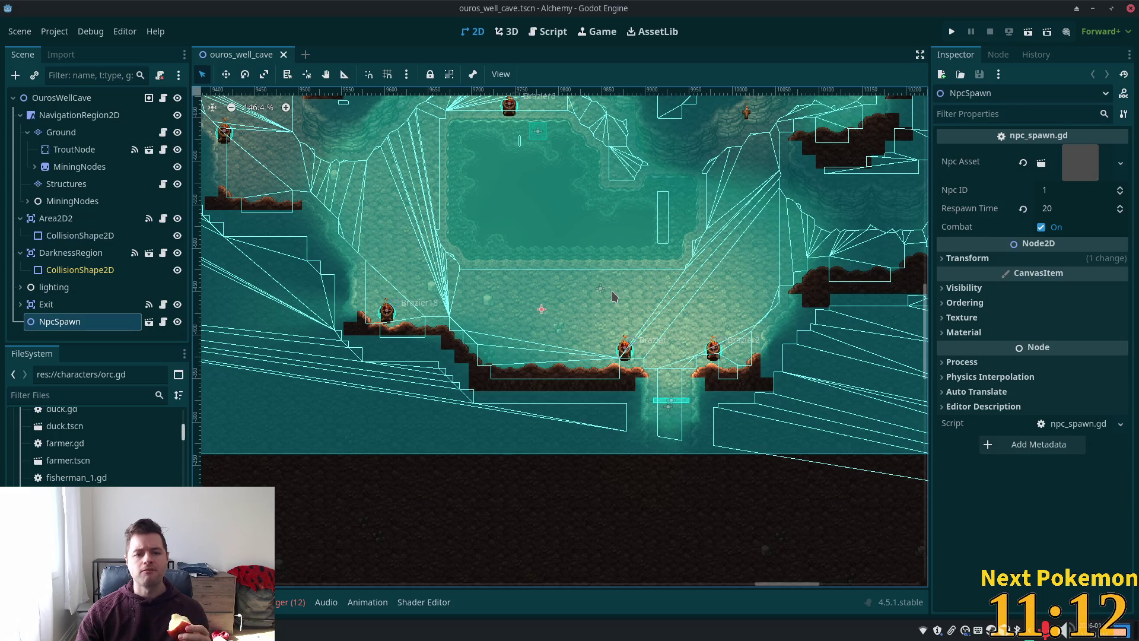
{"action": "scroll", "coordinate": [544, 254], "scroll_direction": "down", "scroll_amount": 1}
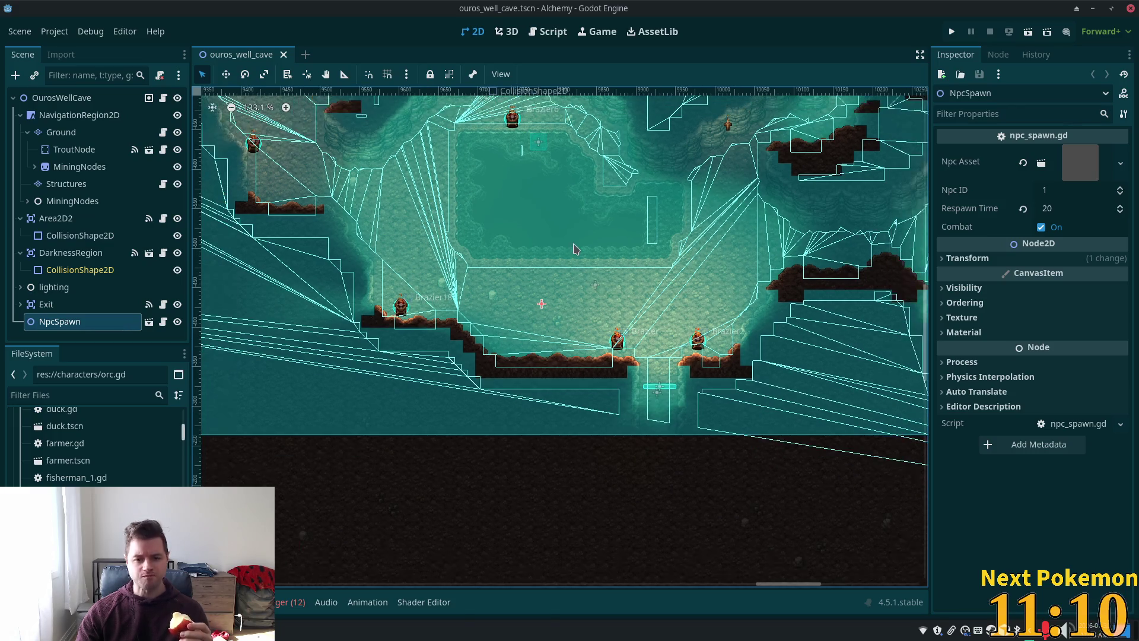
{"action": "scroll", "coordinate": [545, 254], "scroll_direction": "down", "scroll_amount": 1}
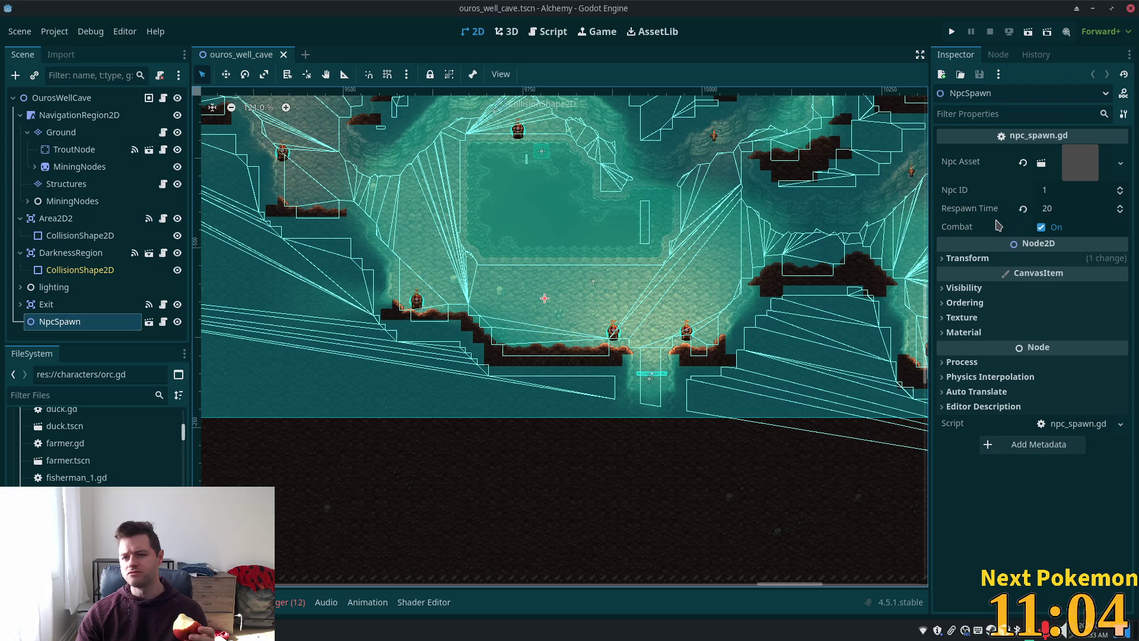
{"action": "left_click", "coordinate": [1096, 164]}
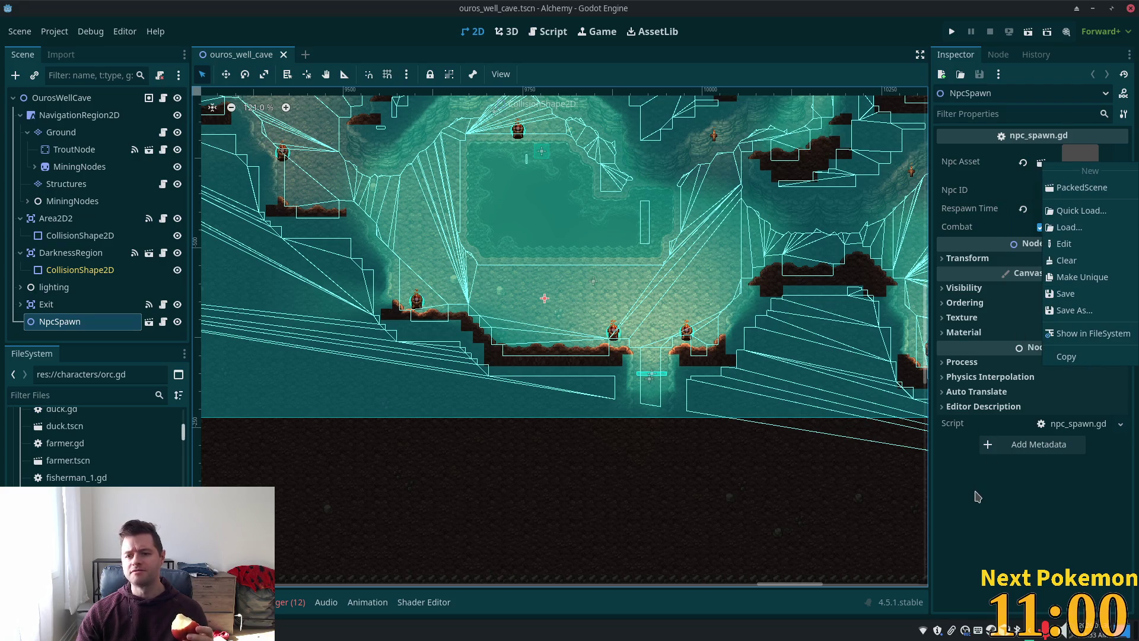
{"action": "left_click", "coordinate": [989, 557]}
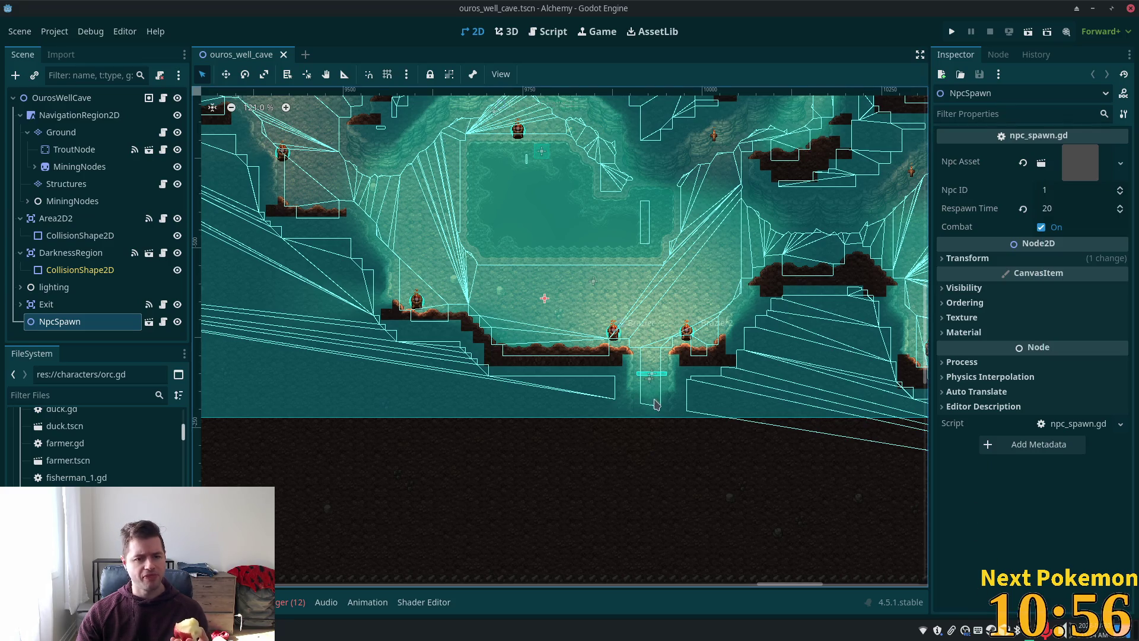
Duplicate NpcSpawn into NpcSpawn2 and place it beside the central pool.
{"action": "left_click", "coordinate": [46, 303]}
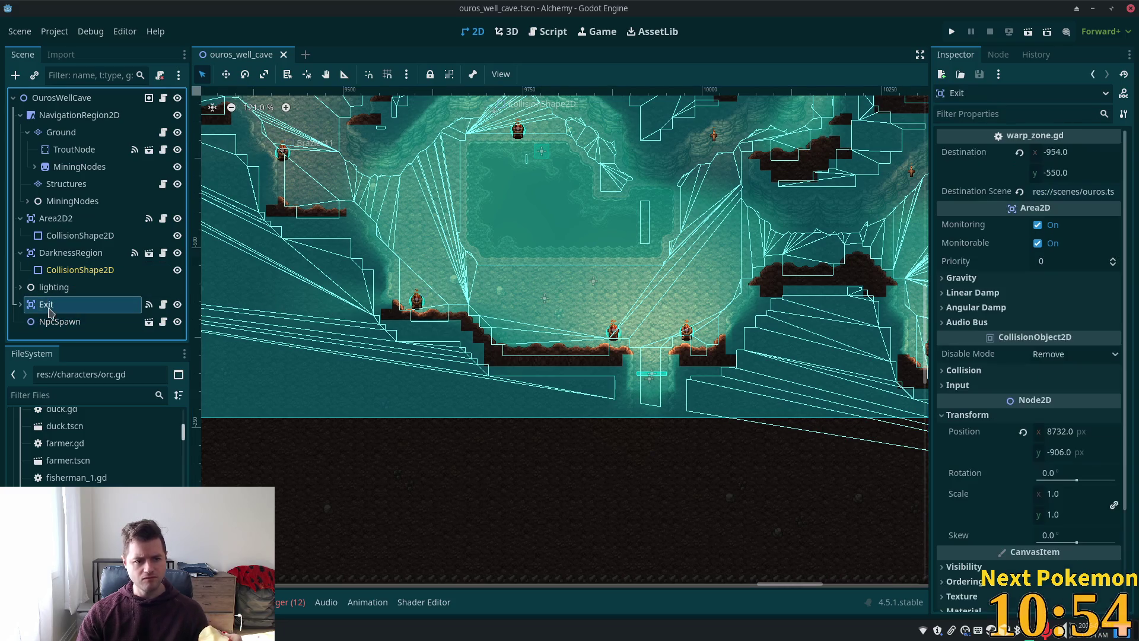
{"action": "left_click", "coordinate": [60, 321]}
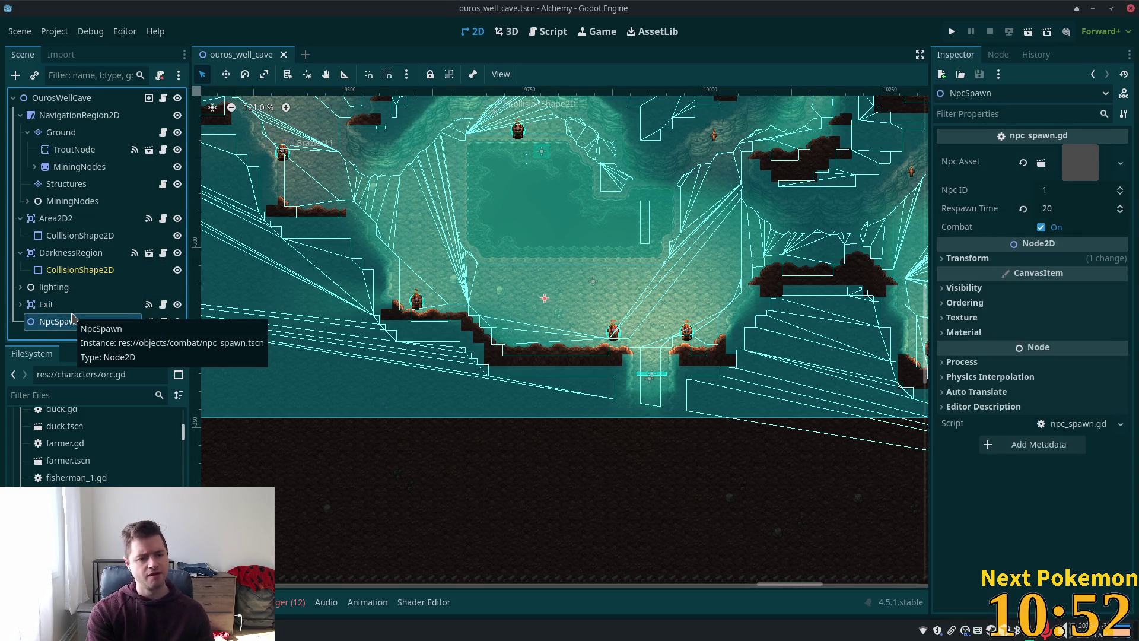
{"action": "key", "text": "ctrl+d"}
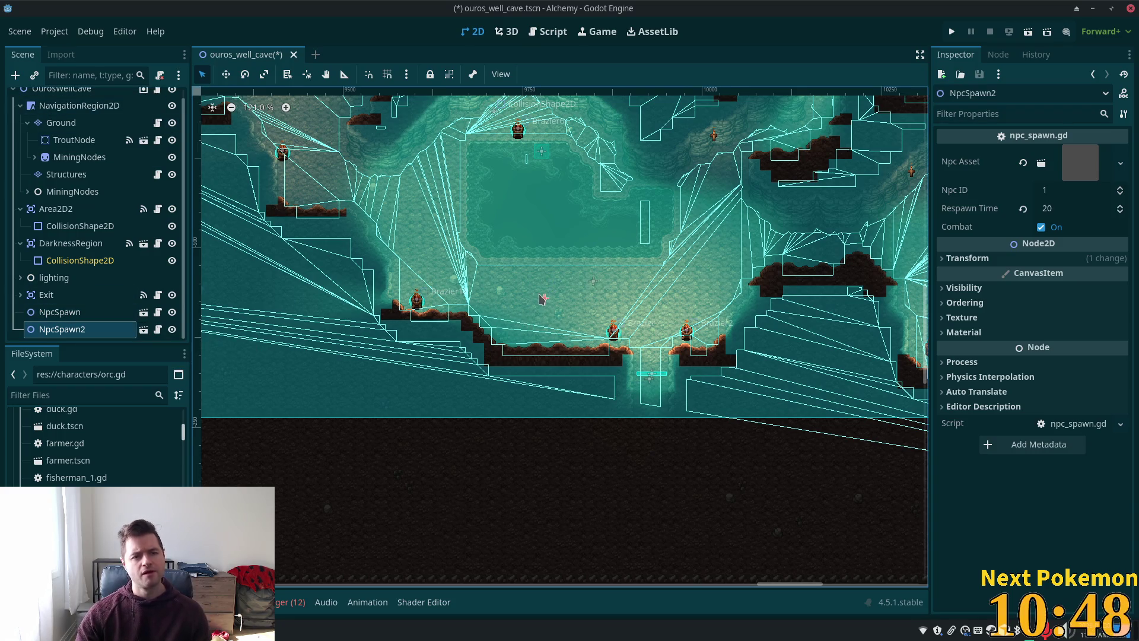
{"action": "left_click", "coordinate": [225, 74]}
{"action": "left_click_drag", "start_coordinate": [545, 298], "coordinate": [416, 208]}
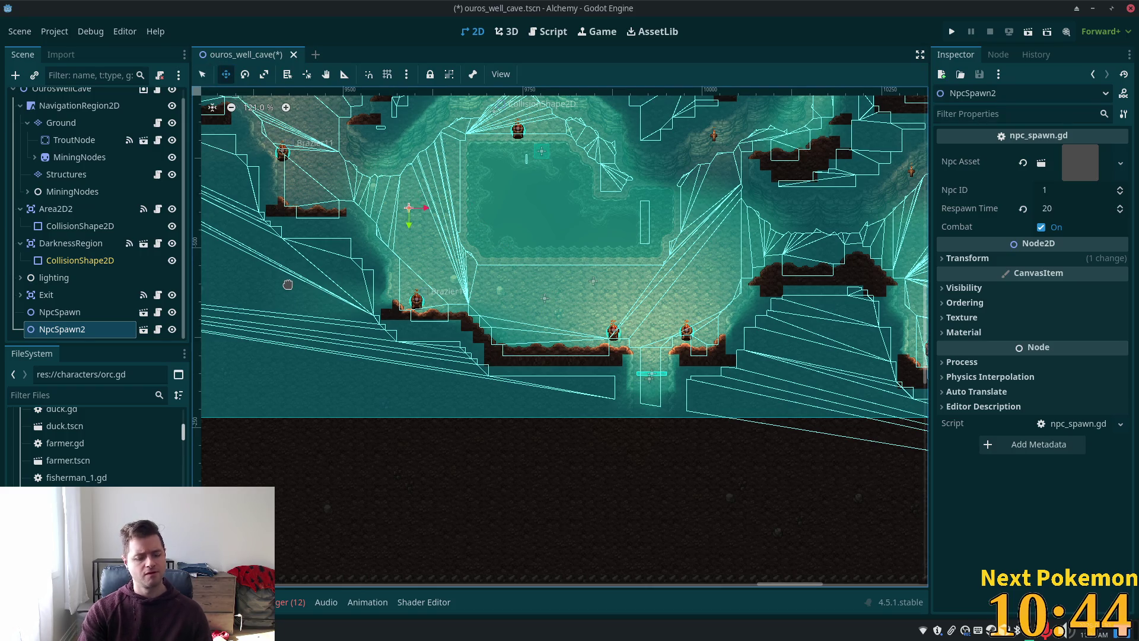
Duplicate again into NpcSpawn3 and place it near the top of the cave.
{"action": "key", "text": "ctrl+d"}
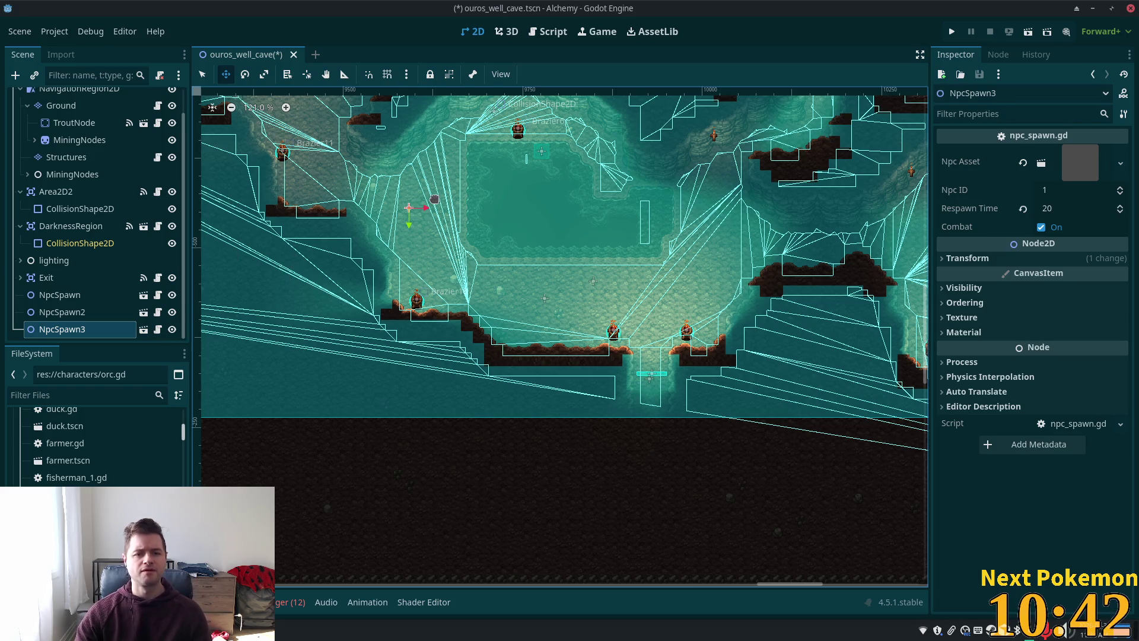
{"action": "left_click_drag", "start_coordinate": [408, 209], "coordinate": [539, 114]}
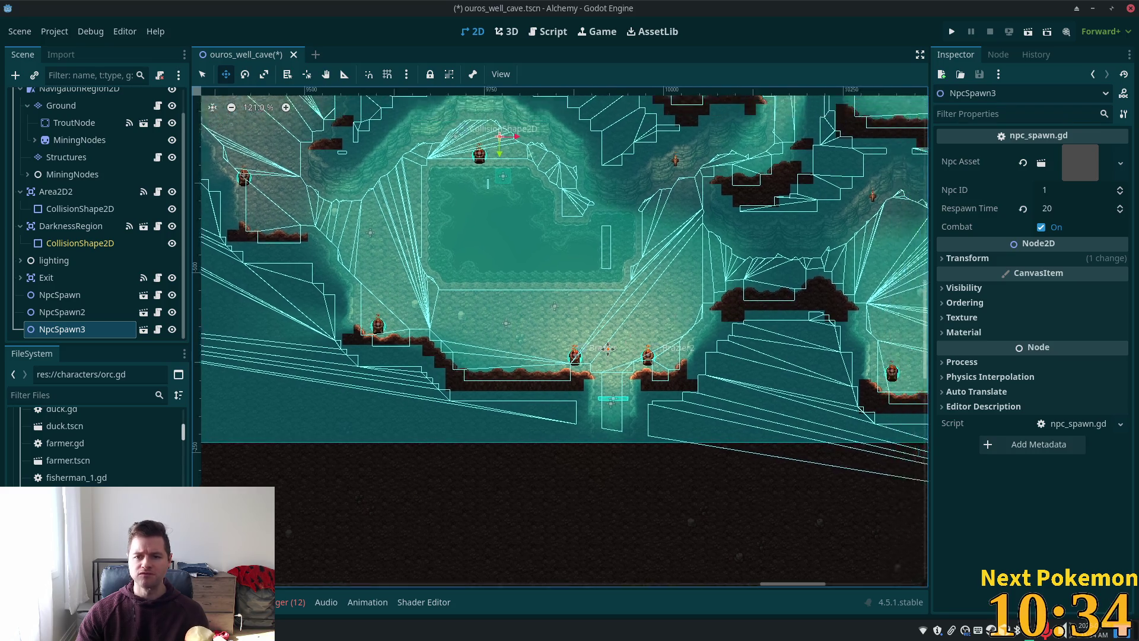
{"action": "left_click_drag", "start_coordinate": [708, 316], "coordinate": [560, 361]}
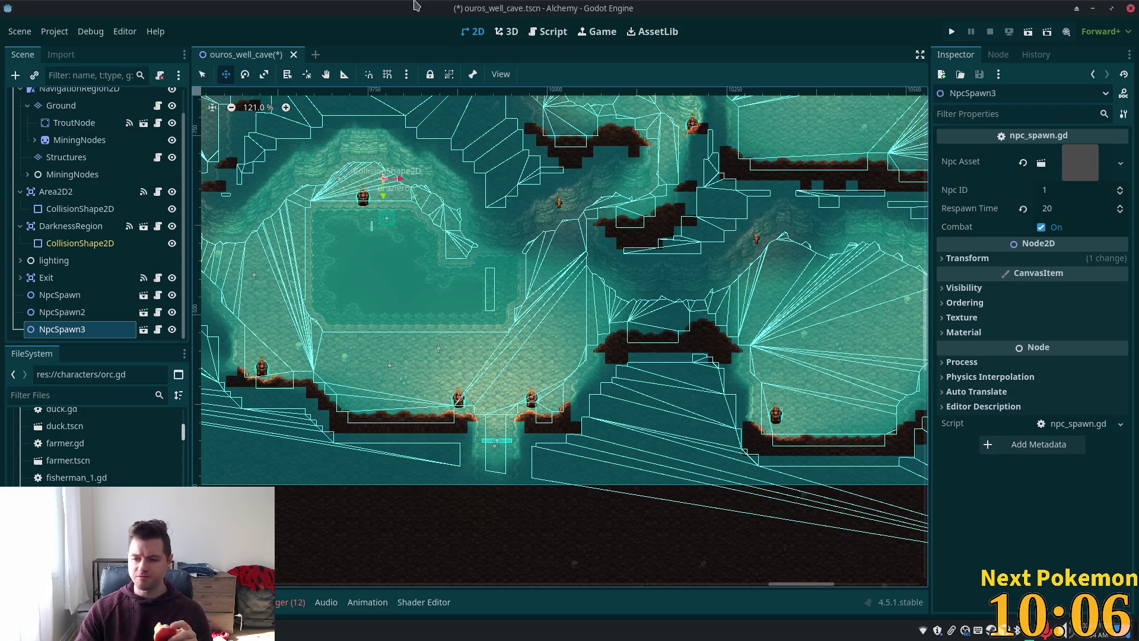
{"action": "scroll", "coordinate": [445, 258], "scroll_direction": "down", "scroll_amount": 3}
Pan across the cave map view.
{"action": "left_click_drag", "start_coordinate": [428, 236], "coordinate": [407, 307]}
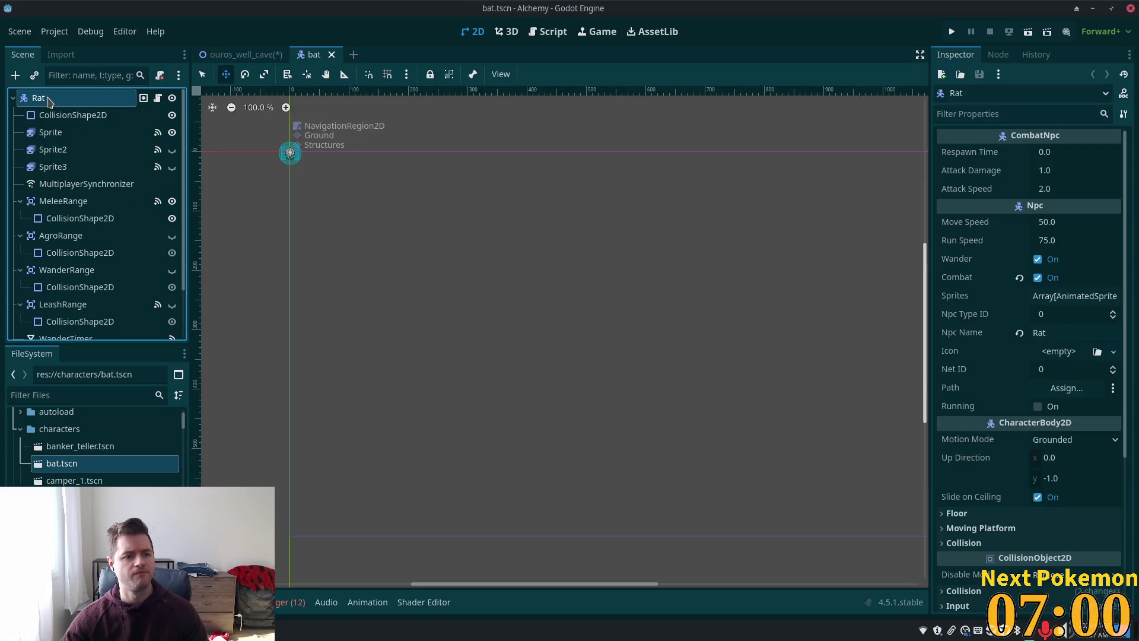
{"action": "type", "text": "B"}
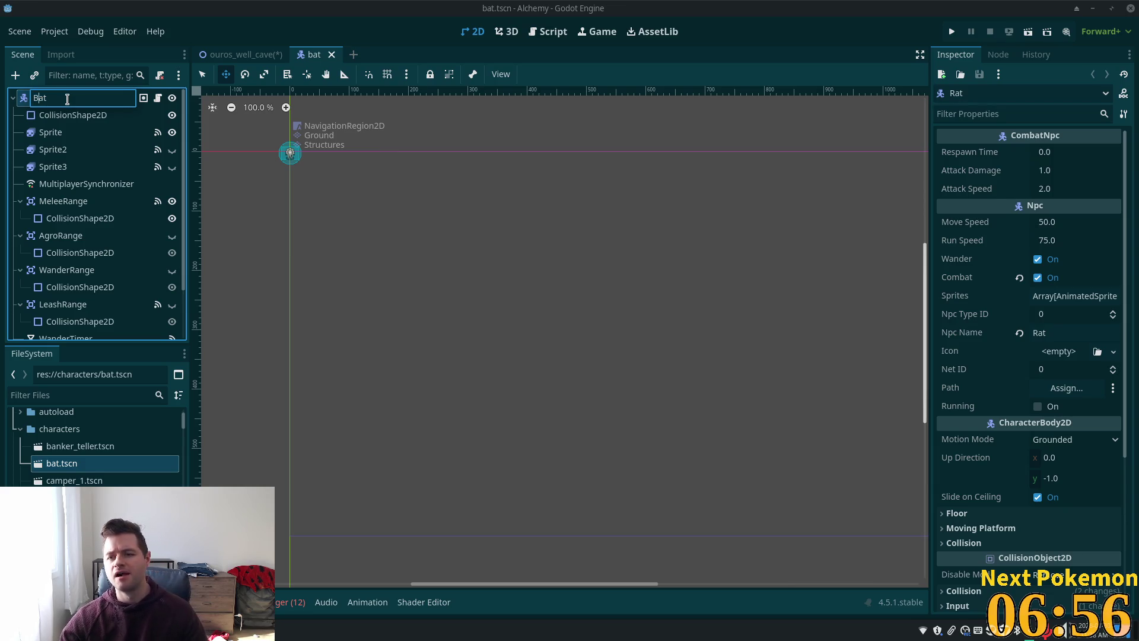
Confirm the root node's name as Bat, save the scene and centre on the bat sprite.
{"action": "key", "text": "Return"}
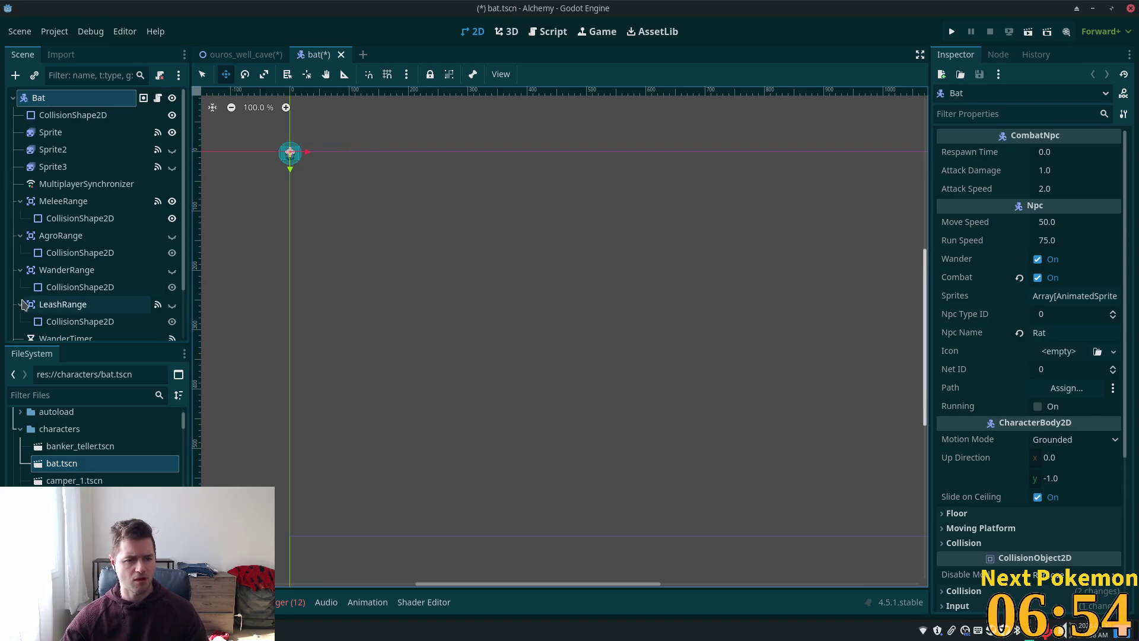
{"action": "key", "text": "ctrl+s"}
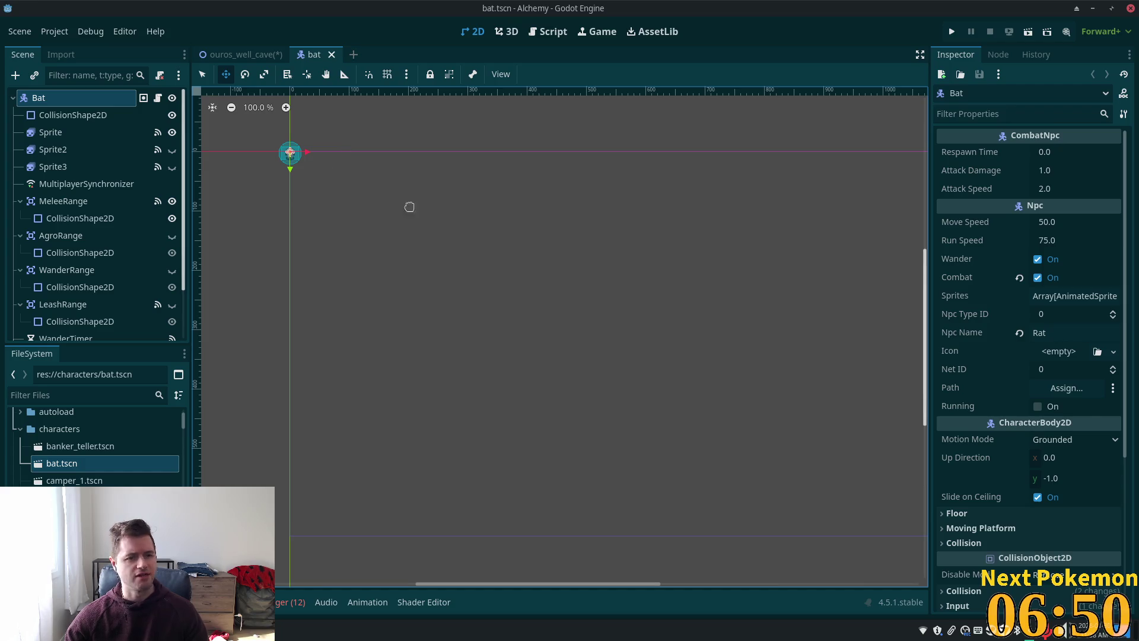
{"action": "scroll", "coordinate": [262, 162], "scroll_direction": "up", "scroll_amount": 3}
{"action": "scroll", "coordinate": [269, 166], "scroll_direction": "up", "scroll_amount": 3}
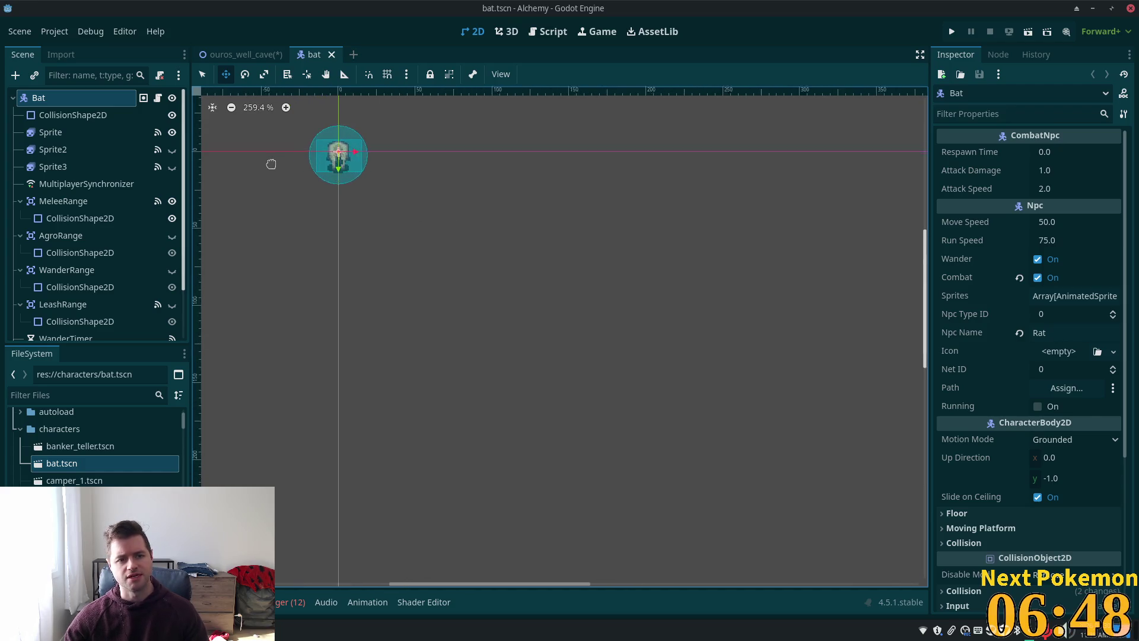
{"action": "scroll", "coordinate": [293, 173], "scroll_direction": "up", "scroll_amount": 2}
{"action": "scroll", "coordinate": [355, 179], "scroll_direction": "up", "scroll_amount": 2}
{"action": "left_click_drag", "start_coordinate": [356, 161], "coordinate": [418, 258]}
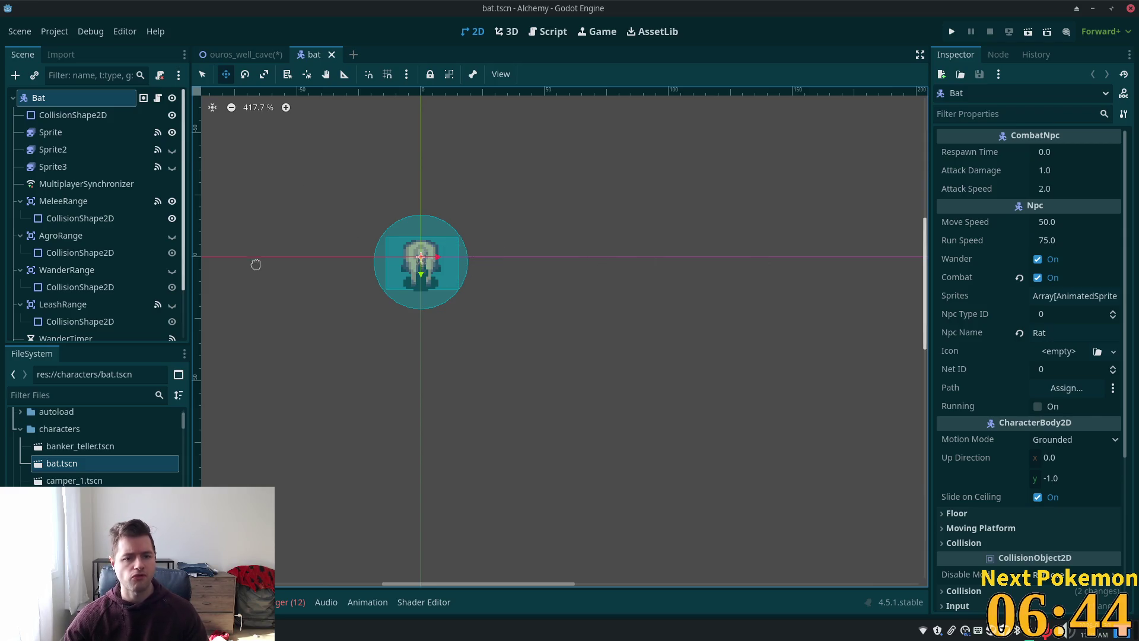
{"action": "scroll", "coordinate": [374, 312], "scroll_direction": "down", "scroll_amount": 2}
{"action": "scroll", "coordinate": [372, 313], "scroll_direction": "down", "scroll_amount": 2}
{"action": "scroll", "coordinate": [369, 319], "scroll_direction": "down", "scroll_amount": 2}
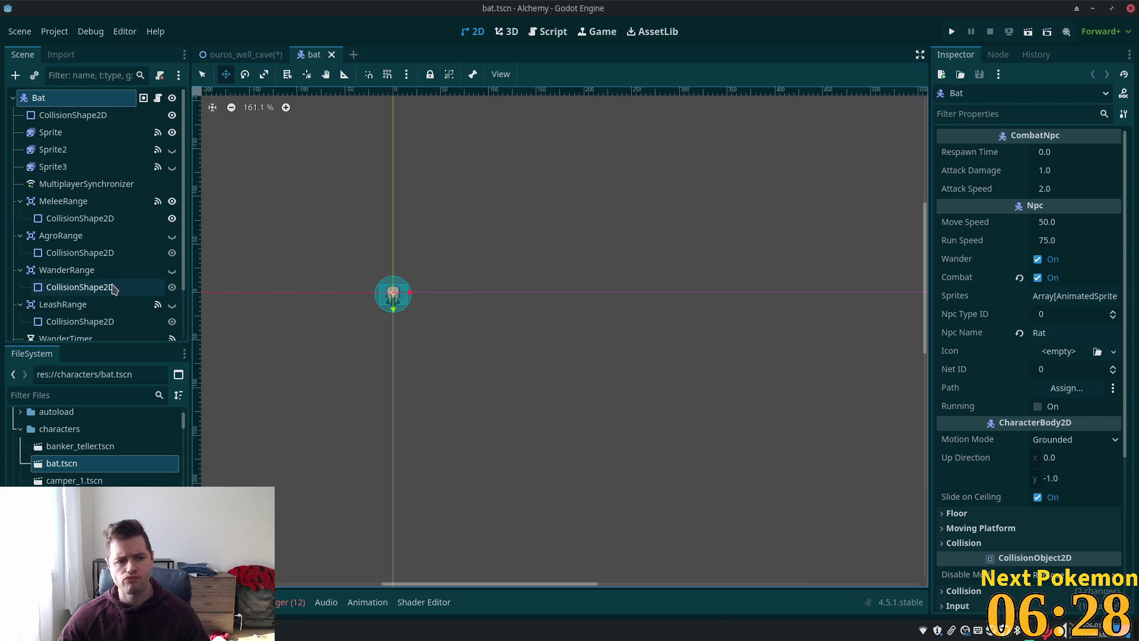
Toggle WanderRange visibility, then detach Bat's inherited script and start attaching a new one.
{"action": "left_click", "coordinate": [80, 286]}
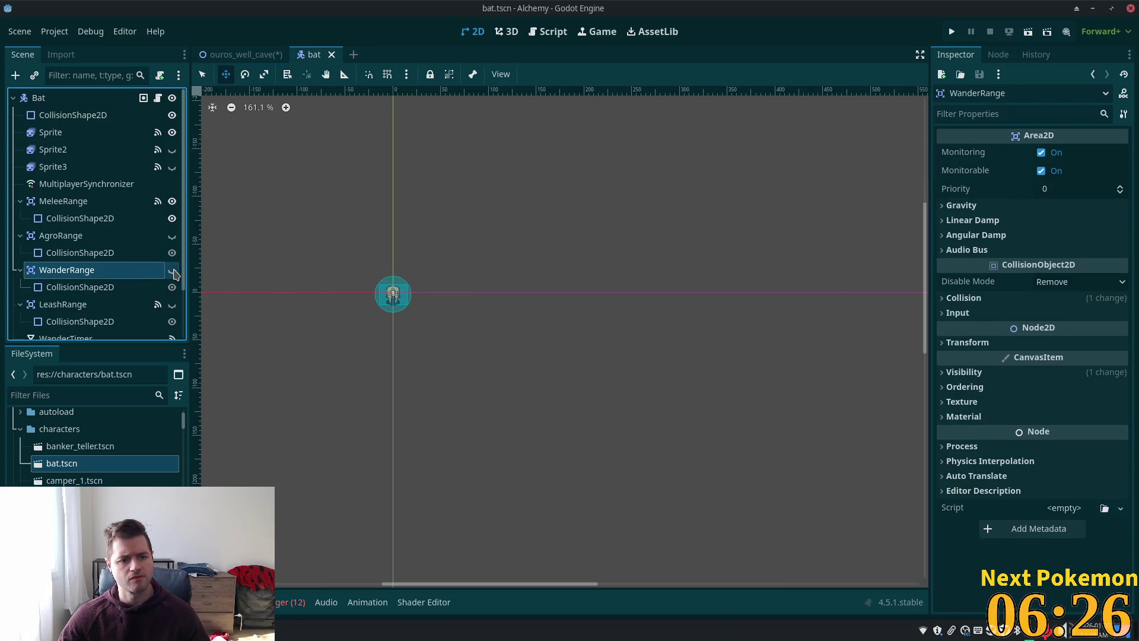
{"action": "left_click", "coordinate": [172, 269]}
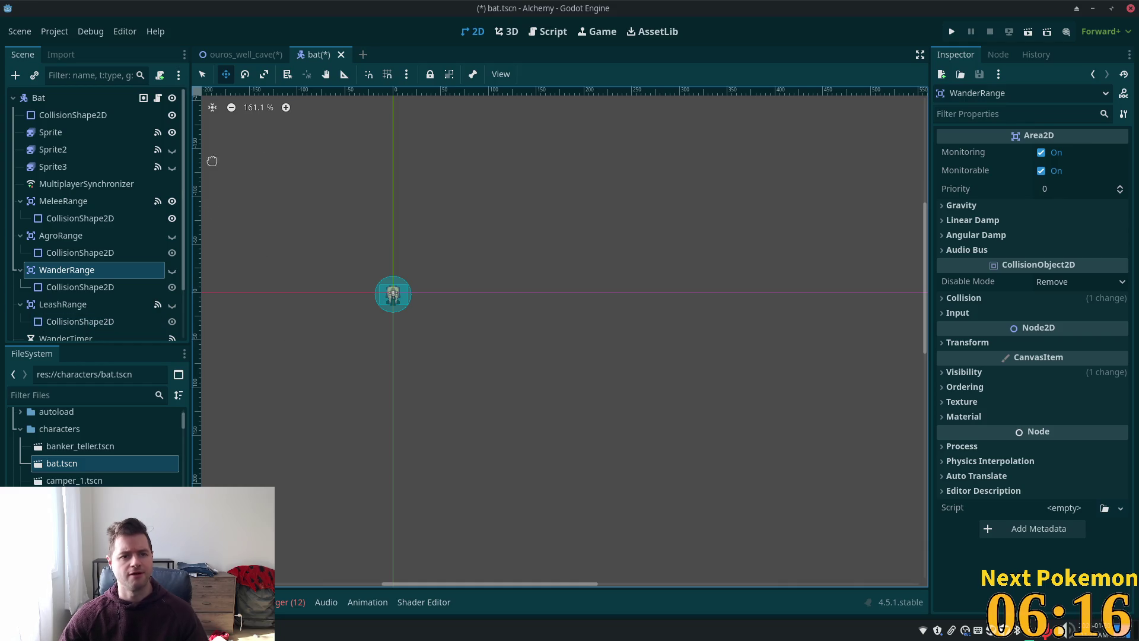
{"action": "left_click", "coordinate": [117, 98]}
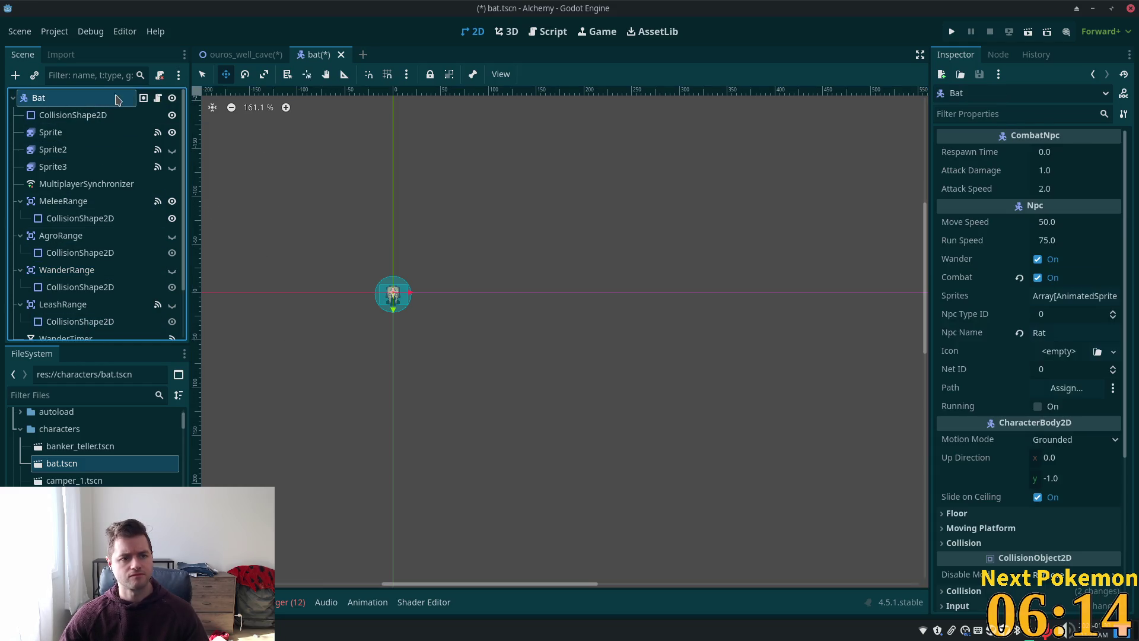
{"action": "left_click", "coordinate": [159, 74]}
{"action": "left_click", "coordinate": [159, 75]}
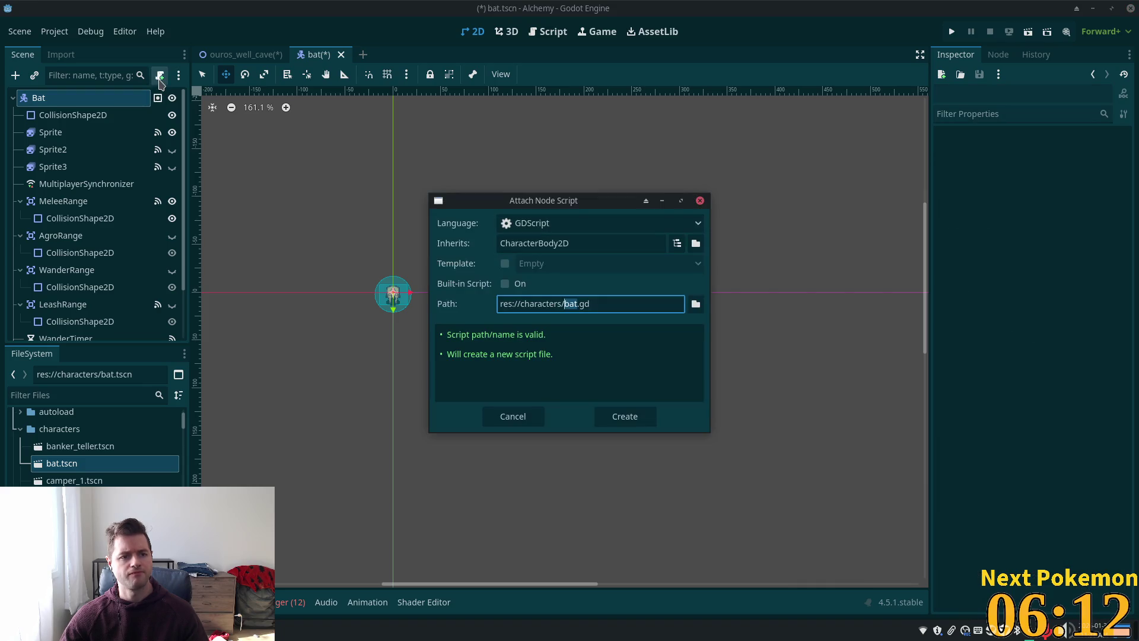
Create bat.gd, close all open scripts and open rat.gd from quick search.
{"action": "key", "text": "Return"}
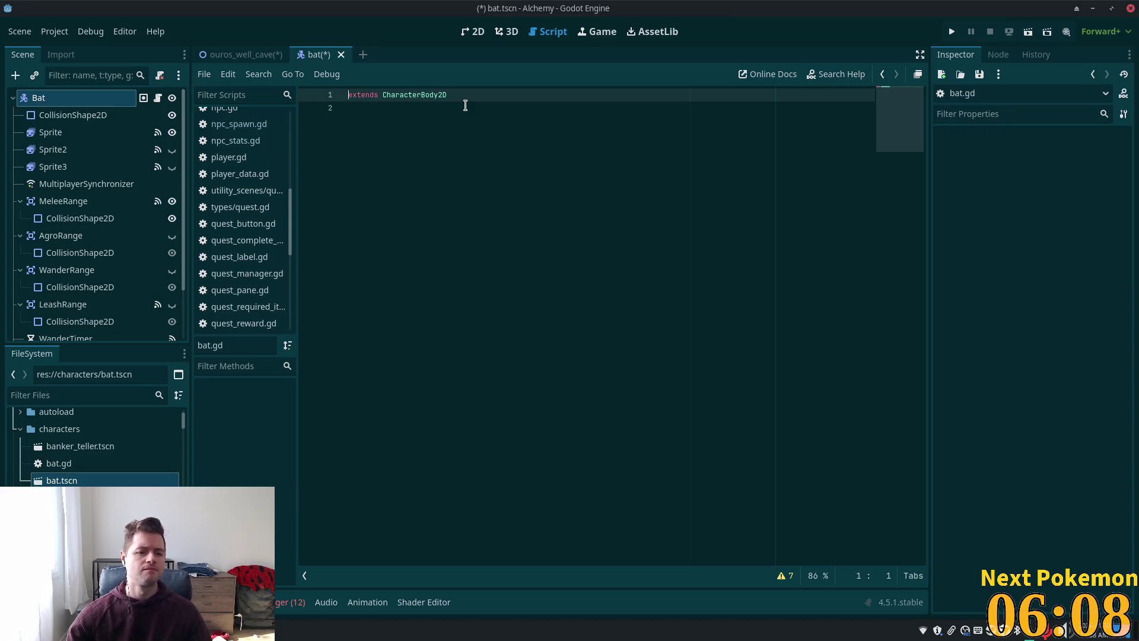
{"action": "right_click", "coordinate": [242, 190]}
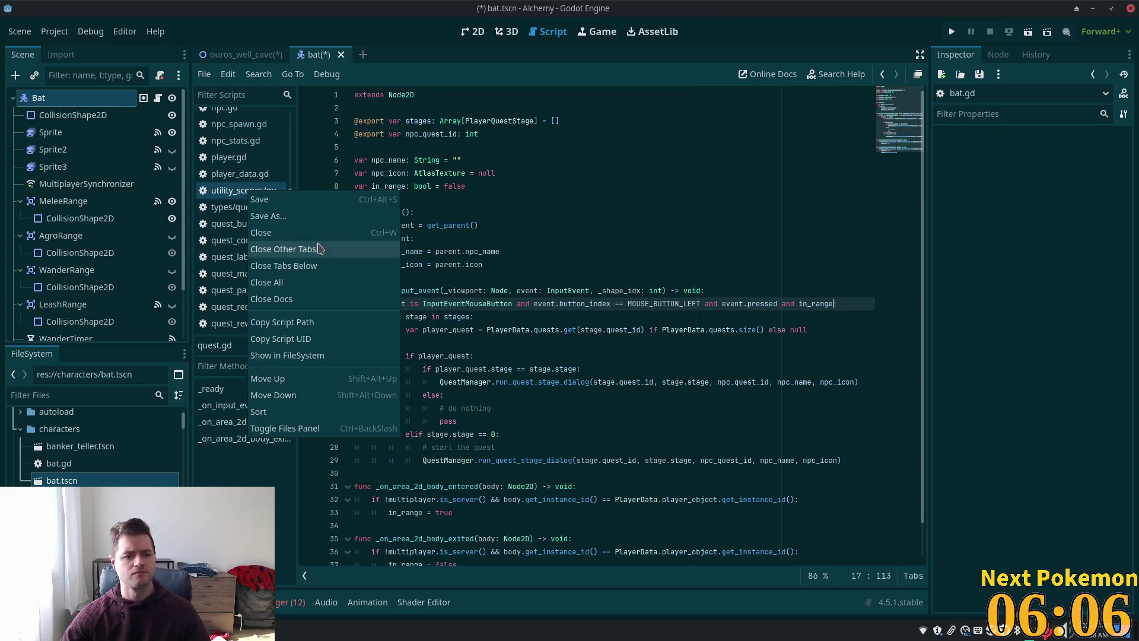
{"action": "left_click", "coordinate": [285, 301]}
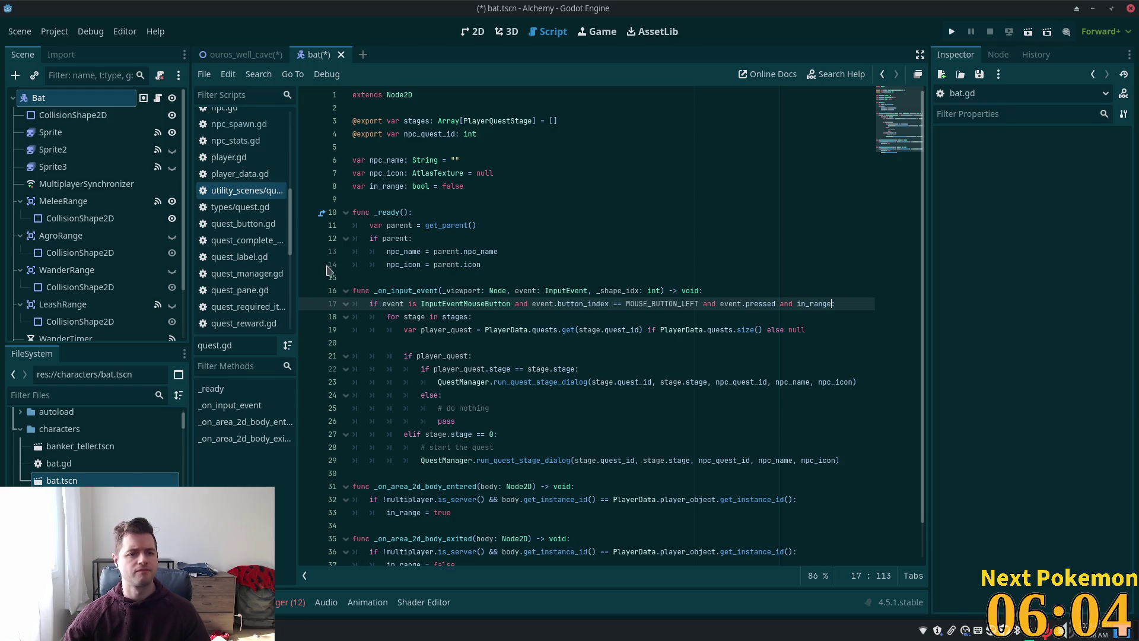
{"action": "key", "text": "ctrl+shift+w"}
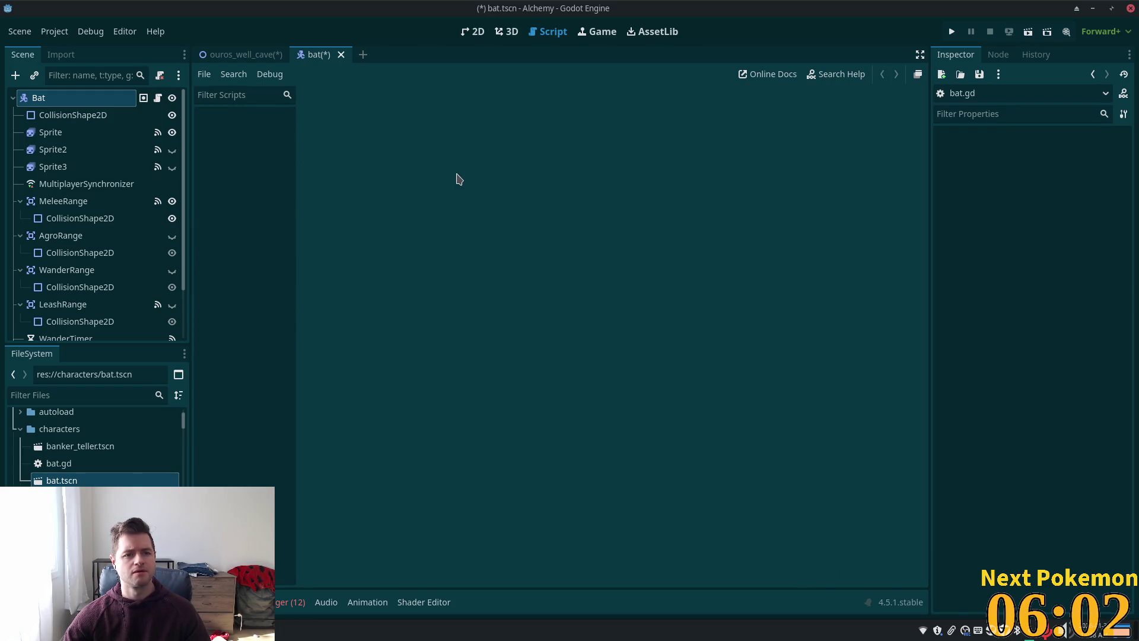
{"action": "key", "text": "shift+alt+o"}
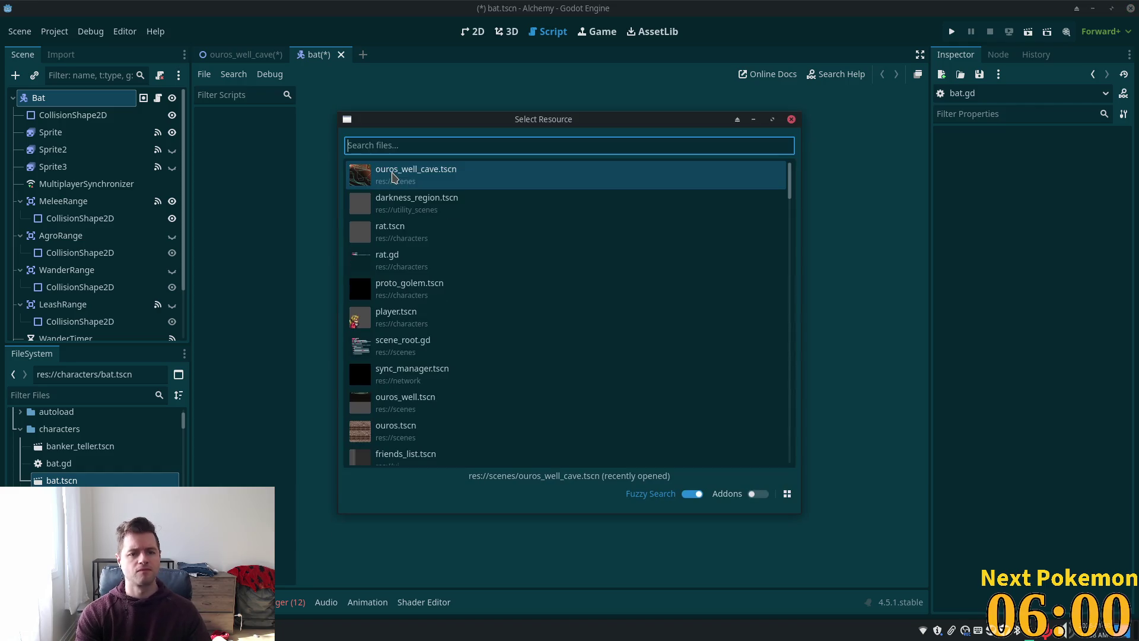
{"action": "type", "text": "ra"}
{"action": "key", "text": "Return"}
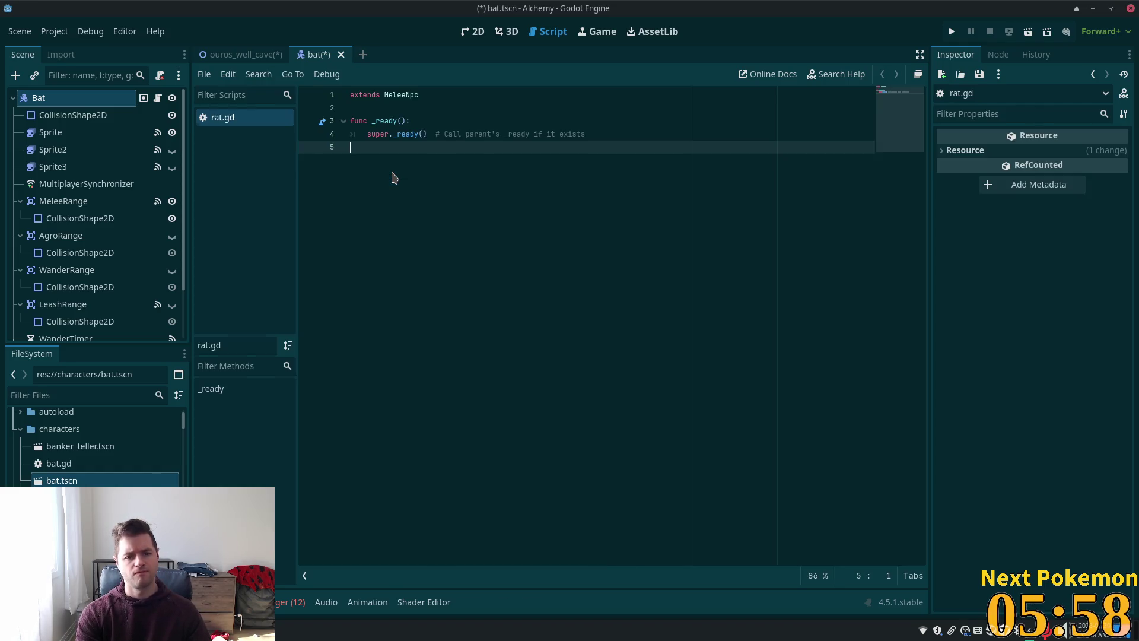
Copy all of rat.gd's code and paste it over bat.gd's contents.
{"action": "key", "text": "ctrl+a"}
{"action": "key", "text": "ctrl+s"}
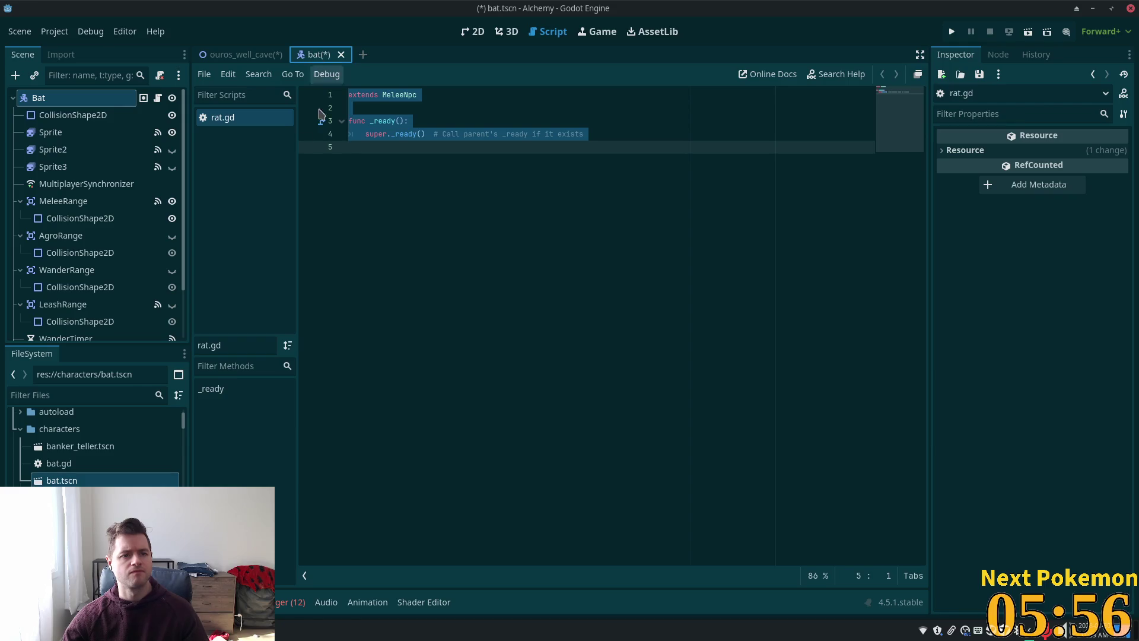
{"action": "left_click", "coordinate": [157, 97]}
{"action": "key", "text": "ctrl+a"}
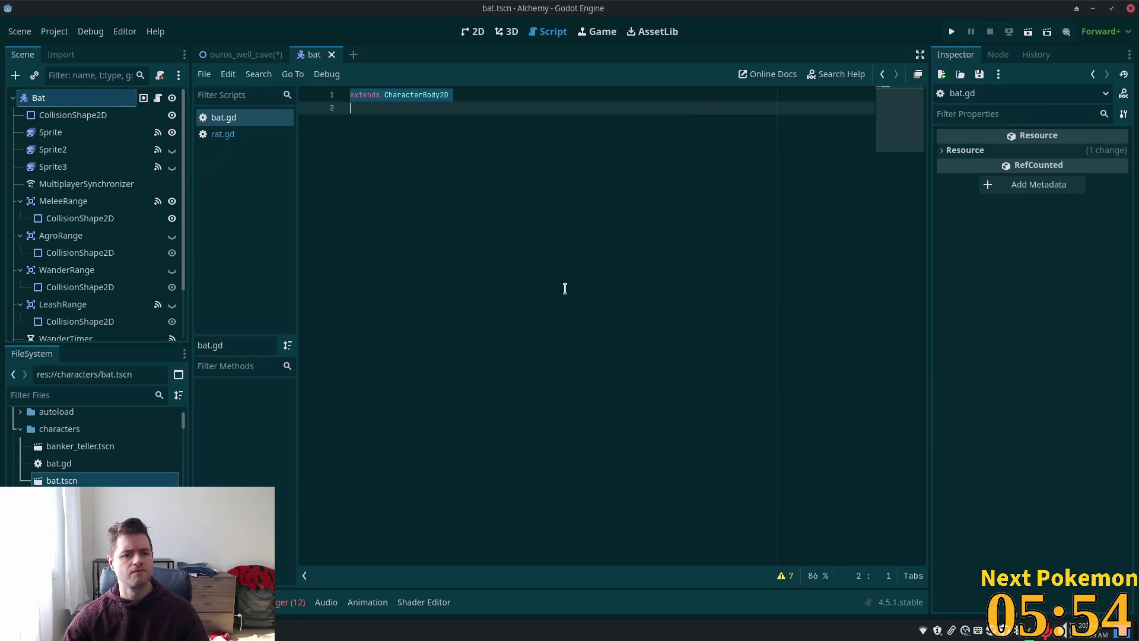
{"action": "type", "text": "extends MeleeNpc  func _ready(): \tsuper._ready()  # Call parent's _ready if it exists"}
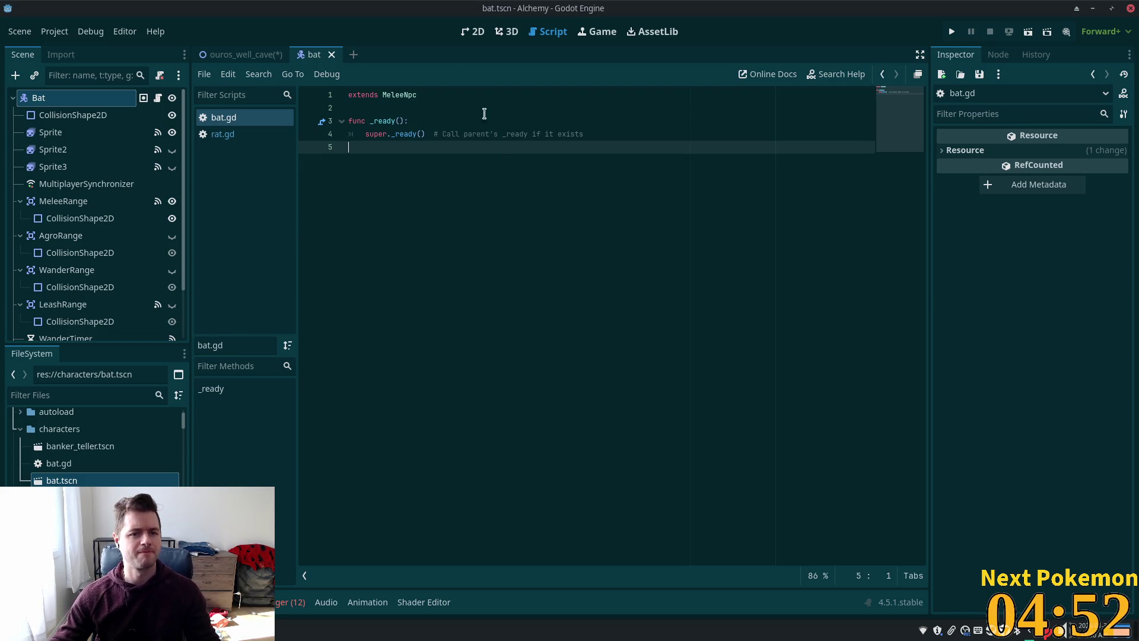
Return from the script editor to the bat scene's 2D canvas.
{"action": "left_click", "coordinate": [473, 32]}
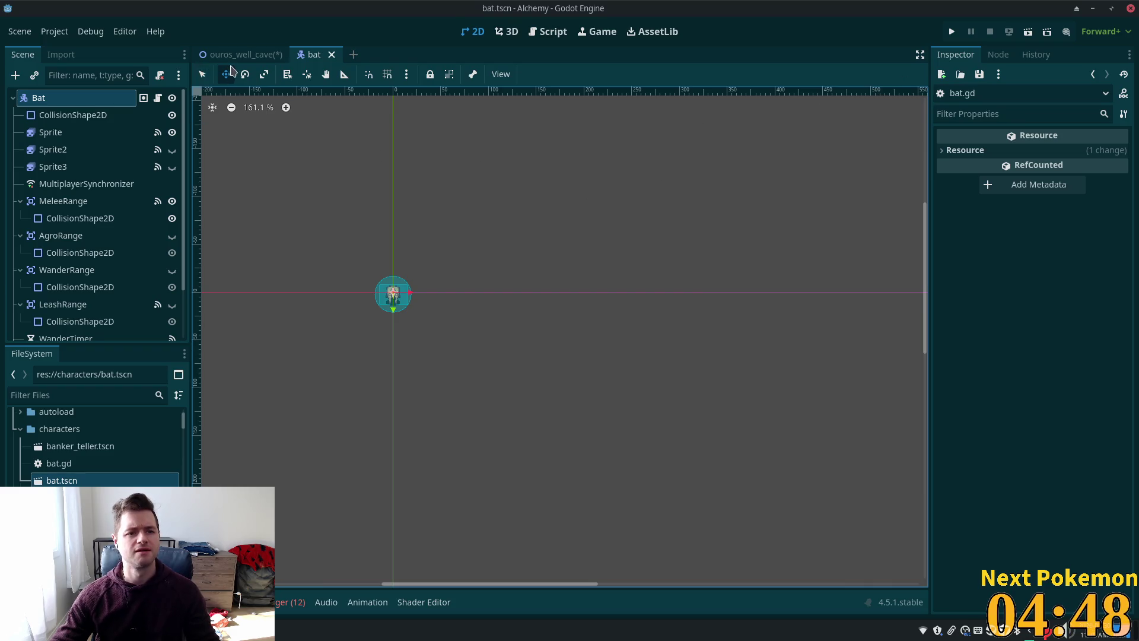
{"action": "left_click", "coordinate": [246, 55]}
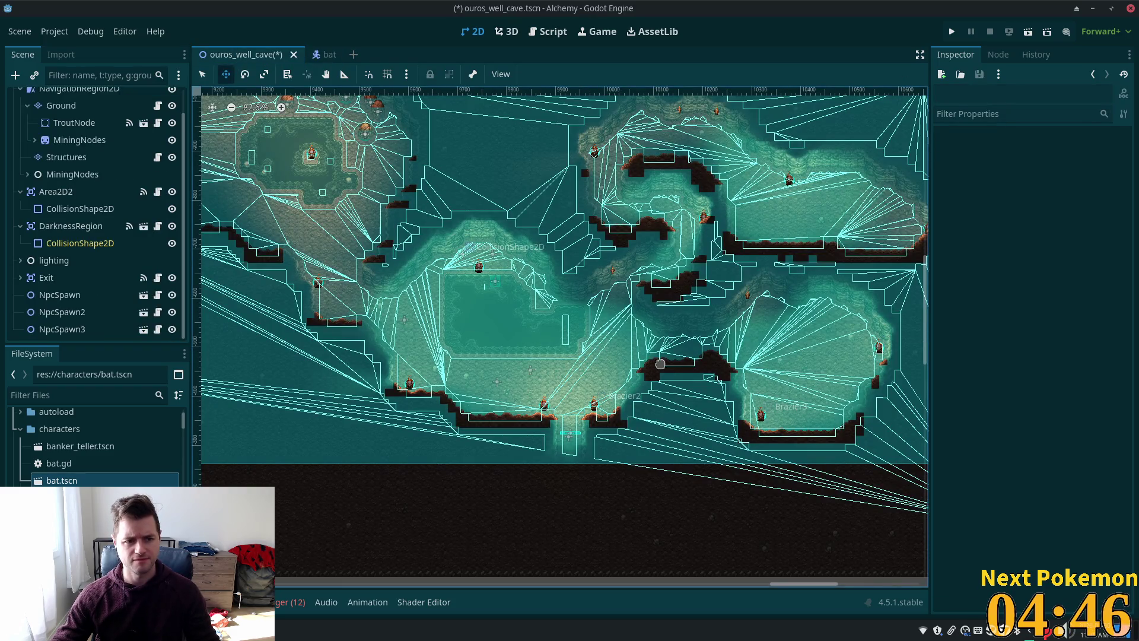
{"action": "scroll", "coordinate": [644, 390], "scroll_direction": "up", "scroll_amount": 5}
{"action": "key", "text": "ctrl+s"}
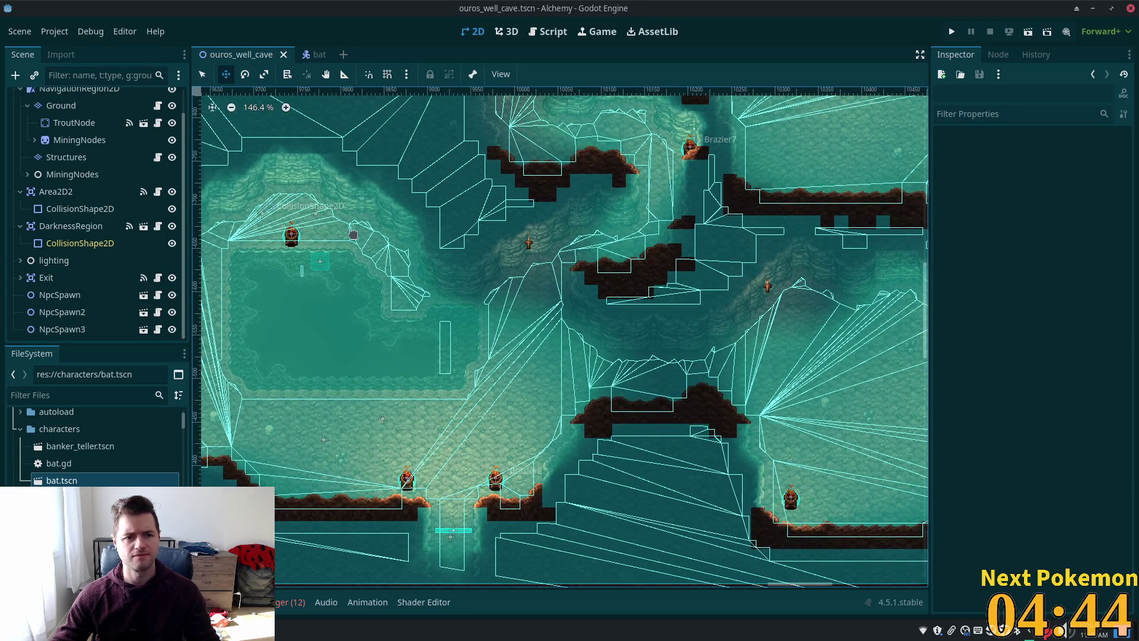
{"action": "scroll", "coordinate": [635, 292], "scroll_direction": "down", "scroll_amount": 4}
{"action": "scroll", "coordinate": [549, 229], "scroll_direction": "up", "scroll_amount": 6}
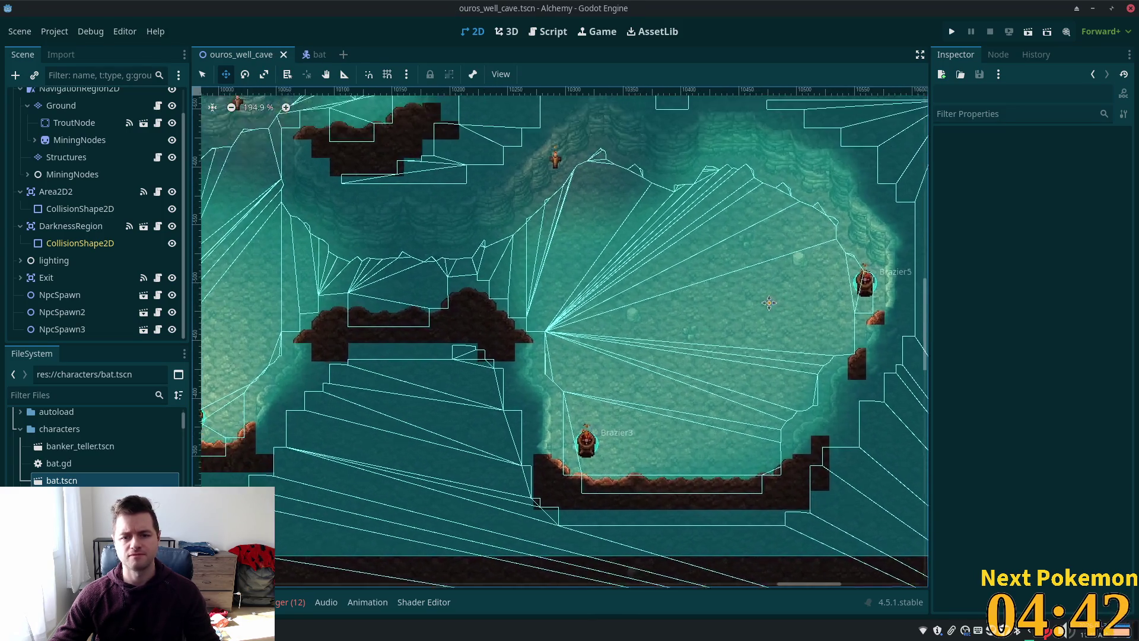
{"action": "right_click", "coordinate": [543, 223]}
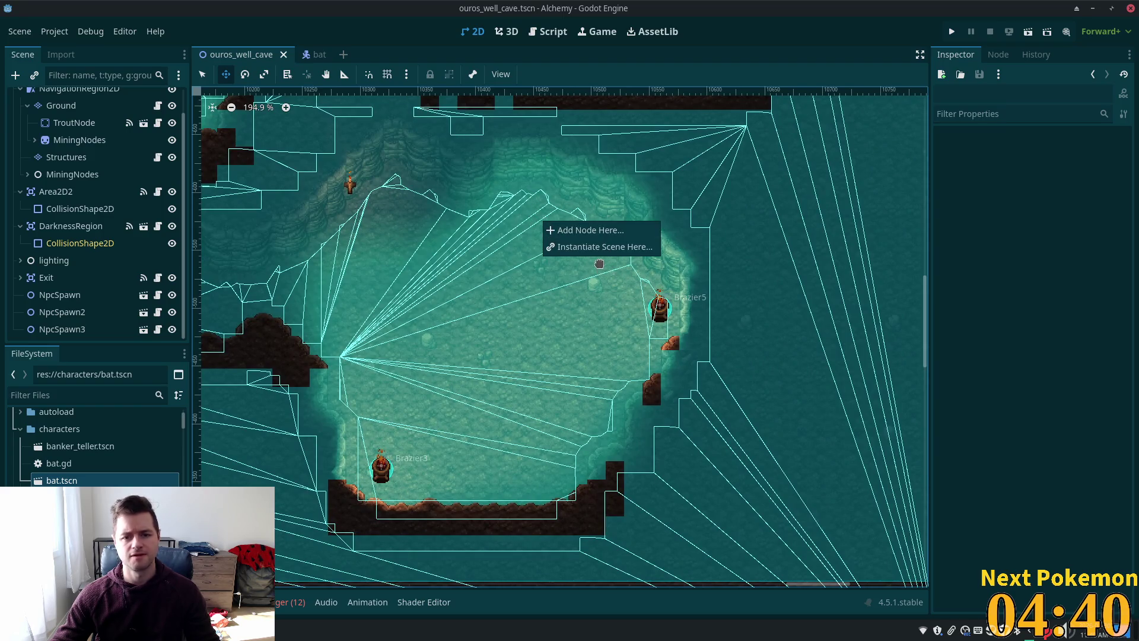
{"action": "left_click", "coordinate": [585, 248]}
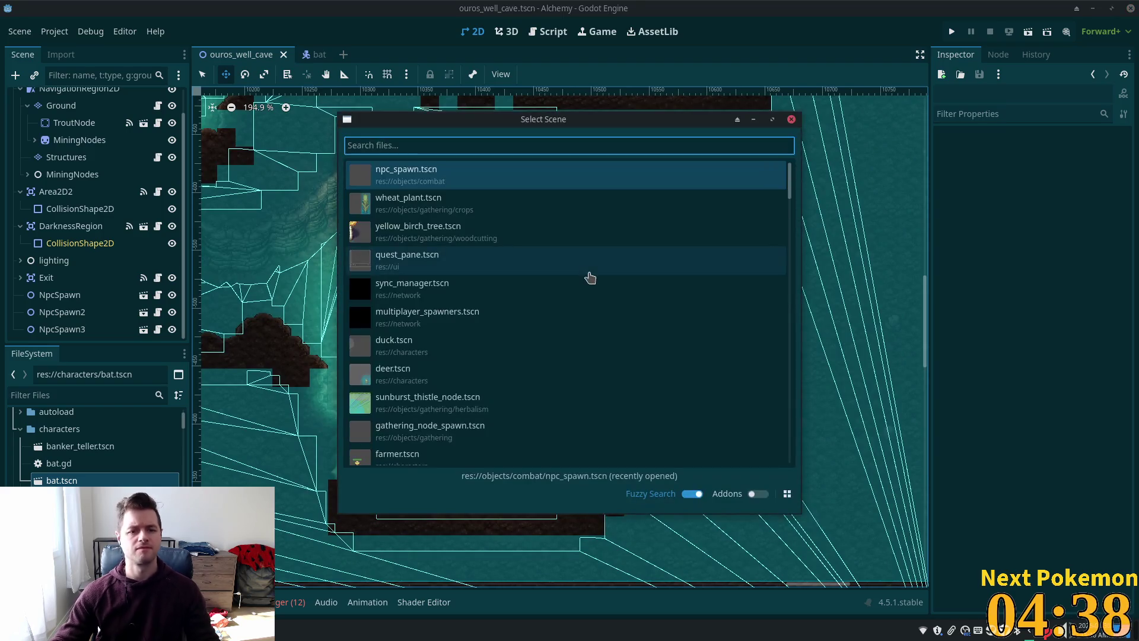
{"action": "type", "text": "bat"}
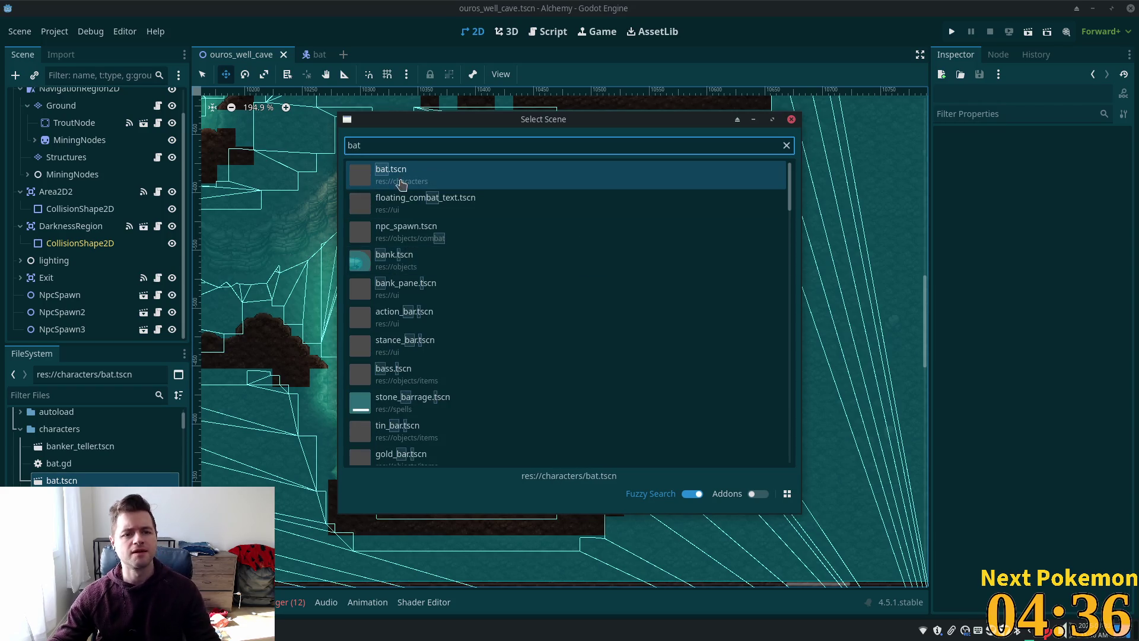
{"action": "double_click", "coordinate": [400, 172]}
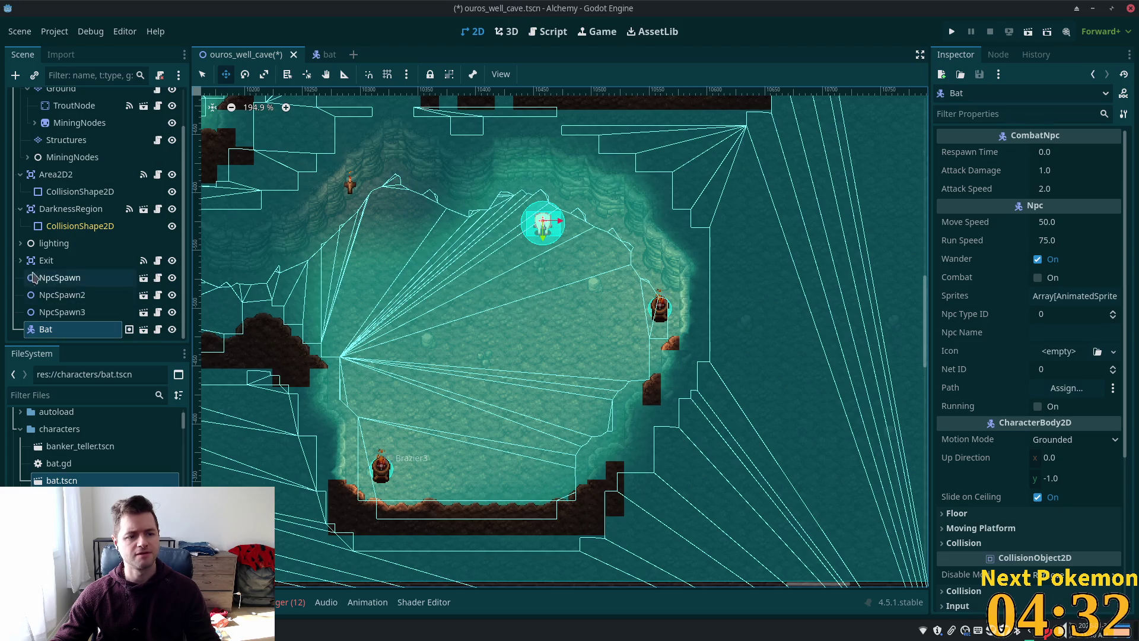
{"action": "left_click", "coordinate": [62, 311]}
{"action": "left_click", "coordinate": [61, 295]}
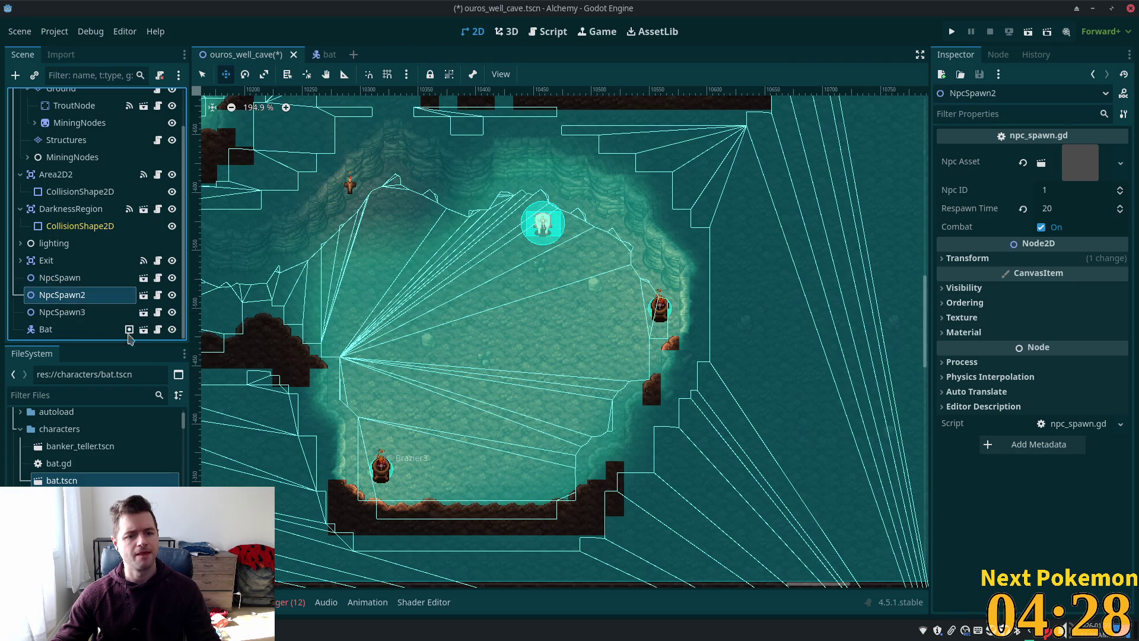
{"action": "left_click", "coordinate": [46, 328]}
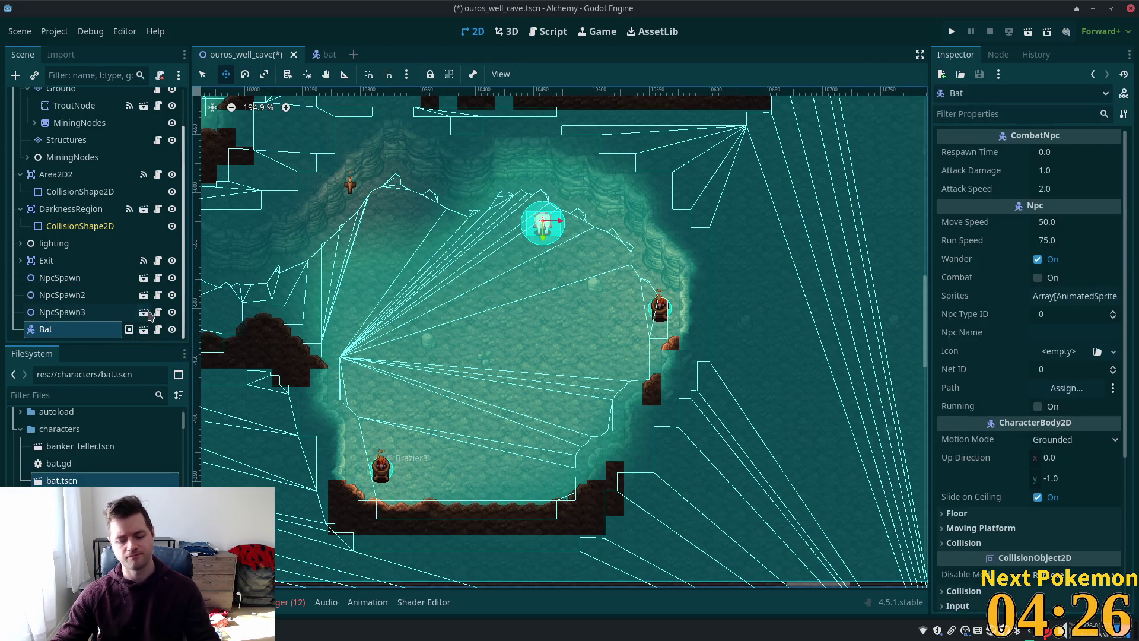
{"action": "key", "text": "Delete"}
{"action": "left_click", "coordinate": [620, 338]}
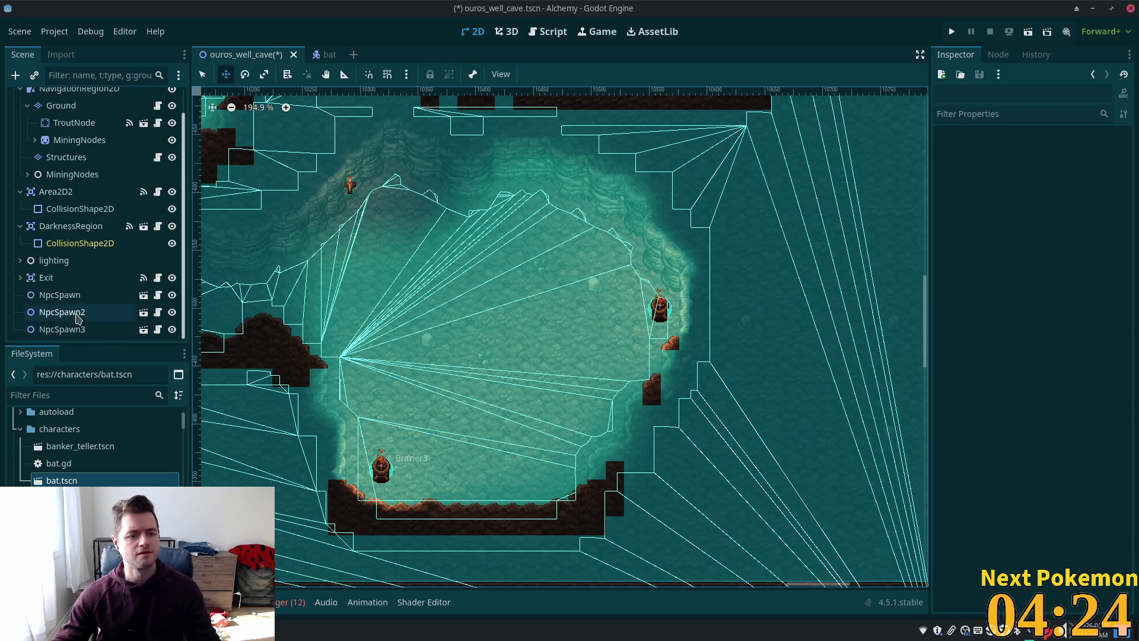
Instantiate npc_spawn.tscn in the chamber and assign bat.tscn as its Npc Asset.
{"action": "right_click", "coordinate": [546, 238]}
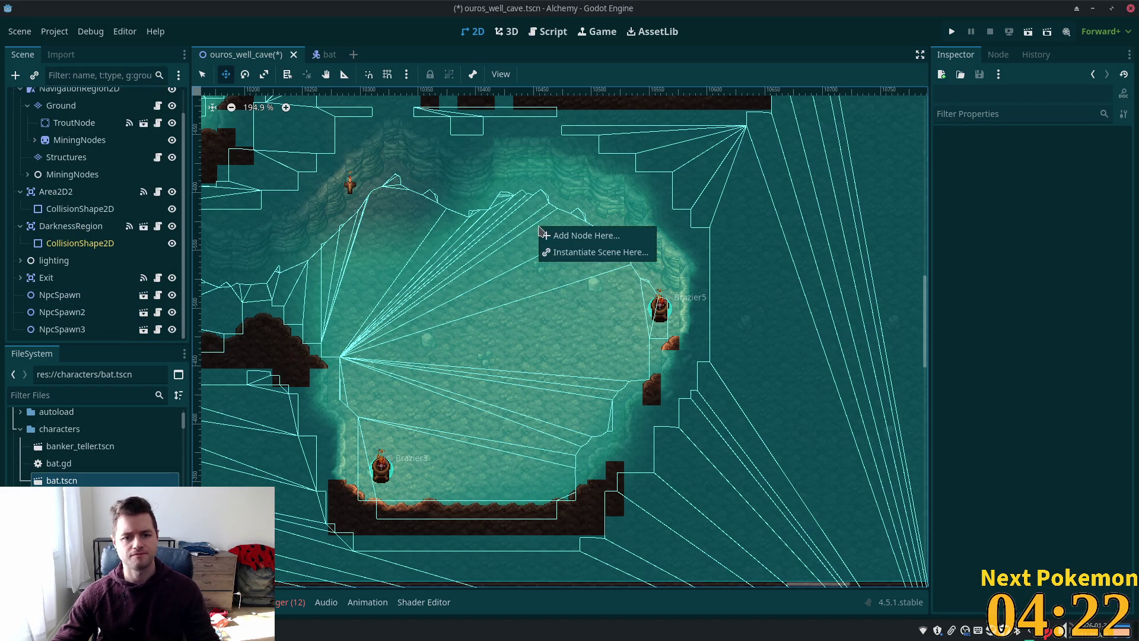
{"action": "left_click", "coordinate": [587, 256]}
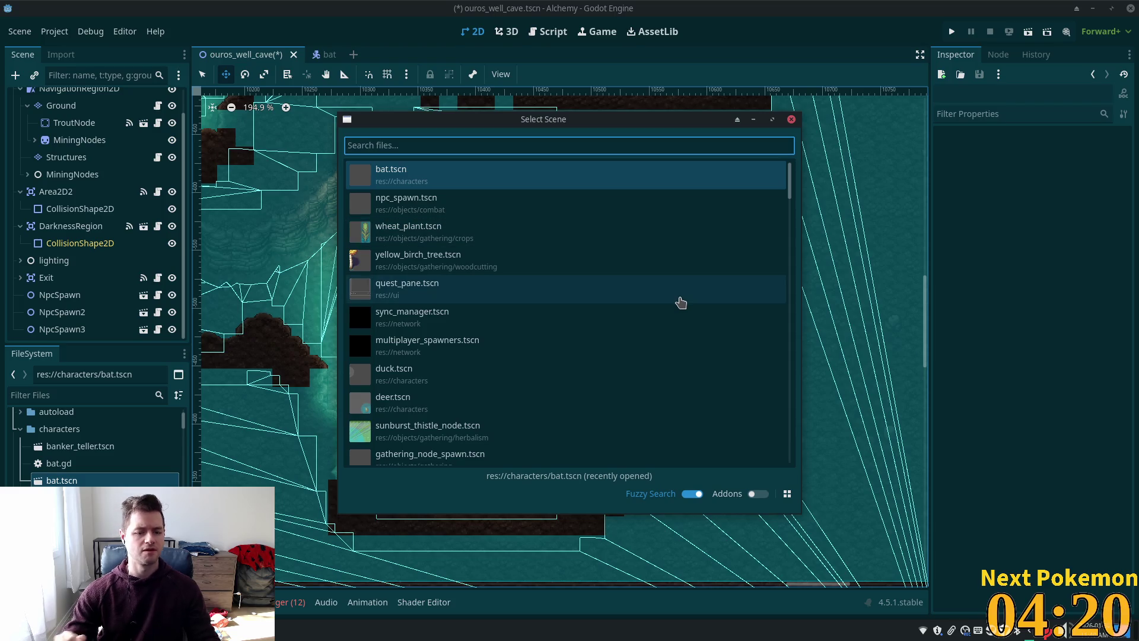
{"action": "type", "text": "npc"}
{"action": "key", "text": "Return"}
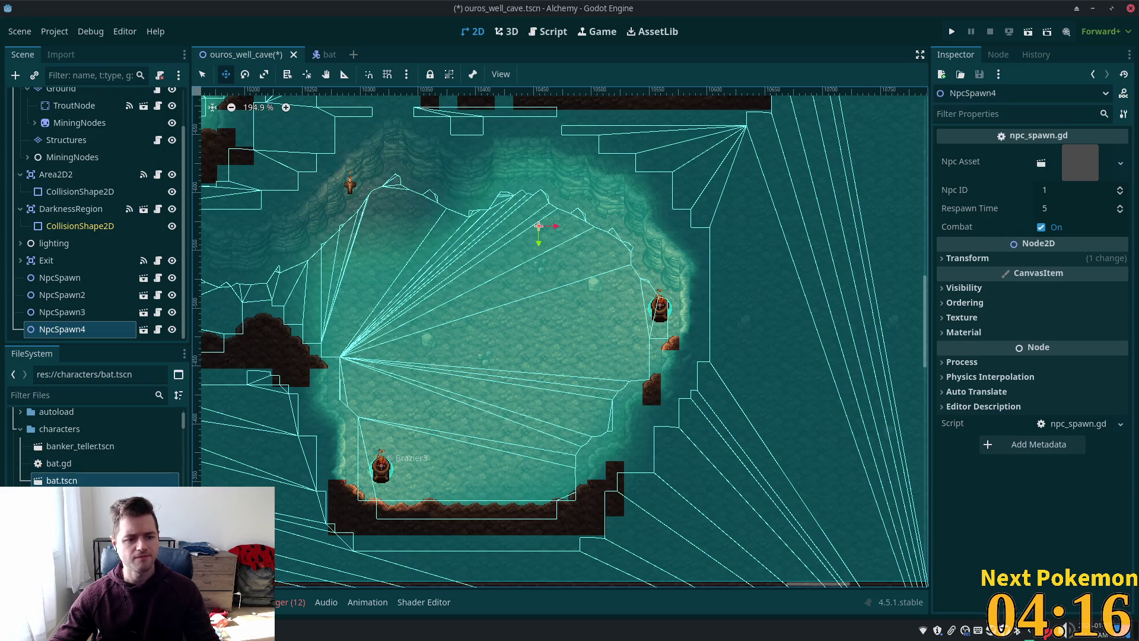
{"action": "left_click_drag", "start_coordinate": [60, 480], "coordinate": [1082, 162]}
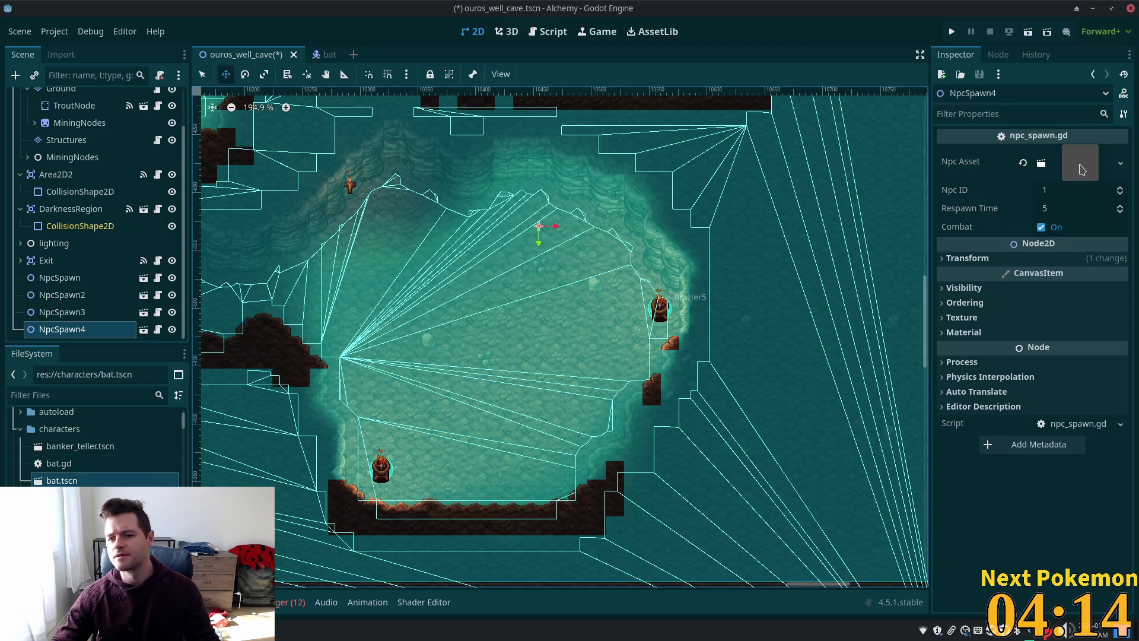
Set NpcSpawn4's Respawn Time to 20 and save the cave scene.
{"action": "left_click", "coordinate": [1067, 208]}
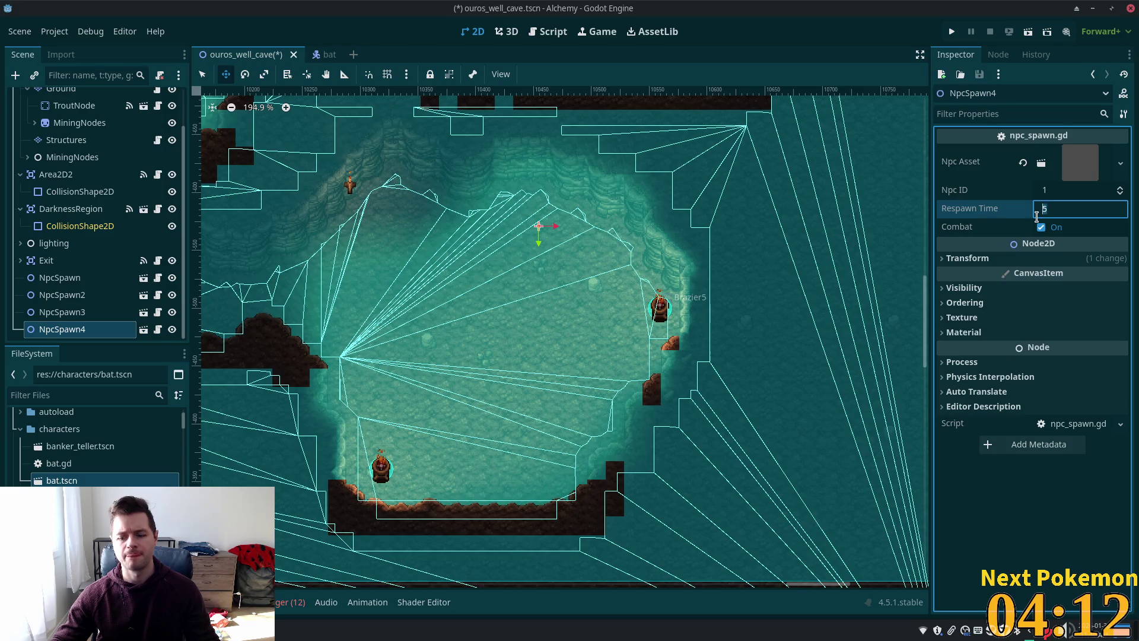
{"action": "type", "text": "20"}
{"action": "key", "text": "Return"}
{"action": "key", "text": "ctrl+s"}
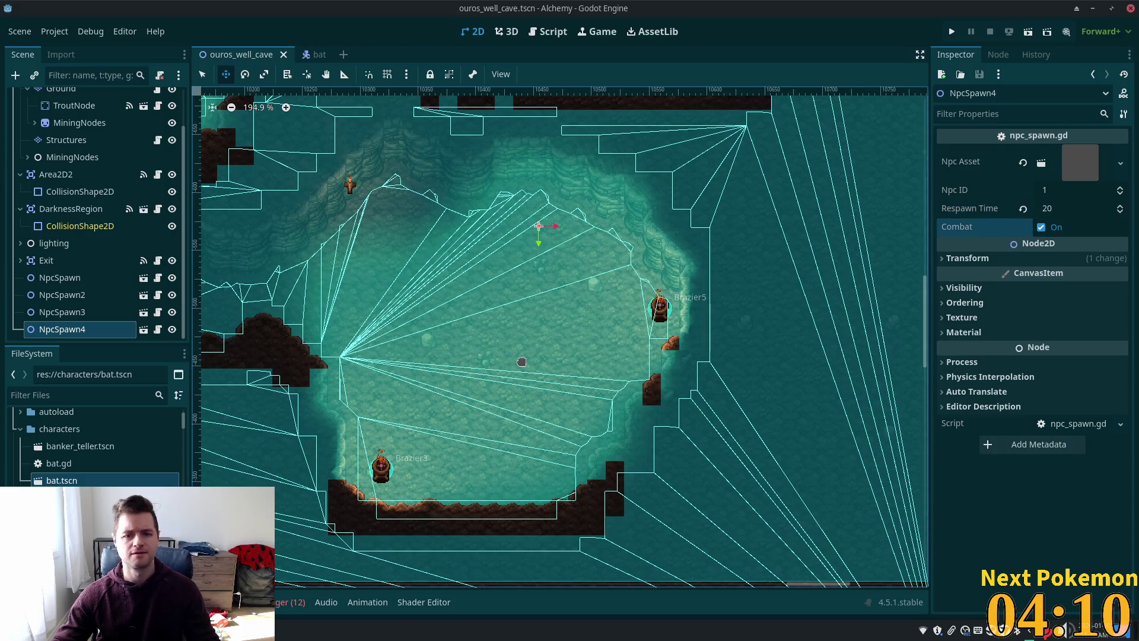
{"action": "left_click", "coordinate": [78, 329]}
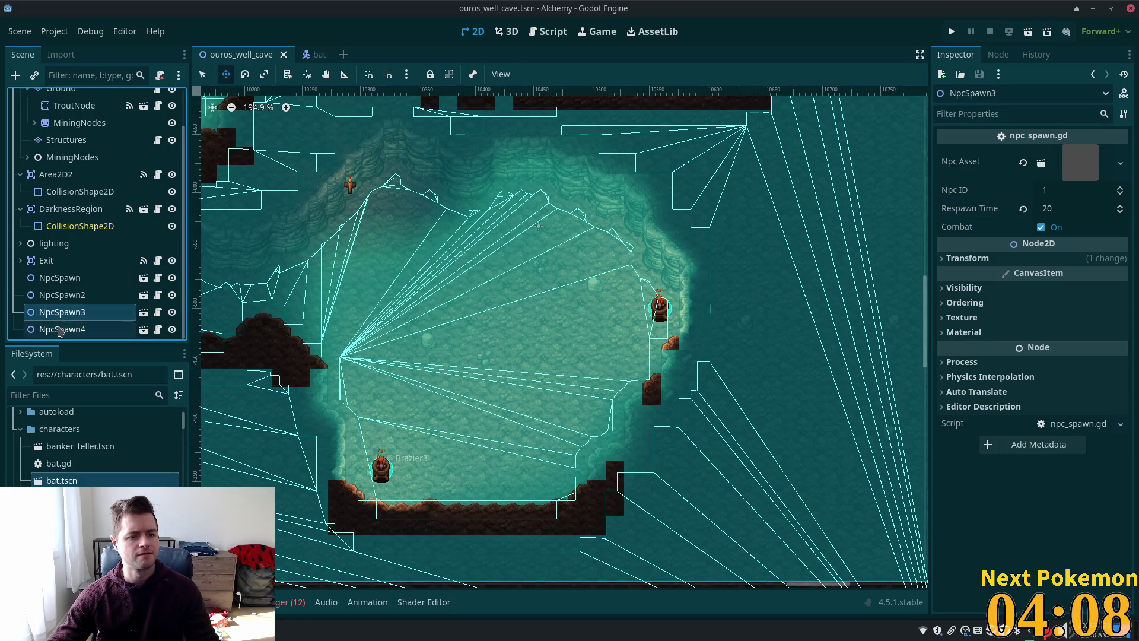
{"action": "left_click", "coordinate": [61, 279]}
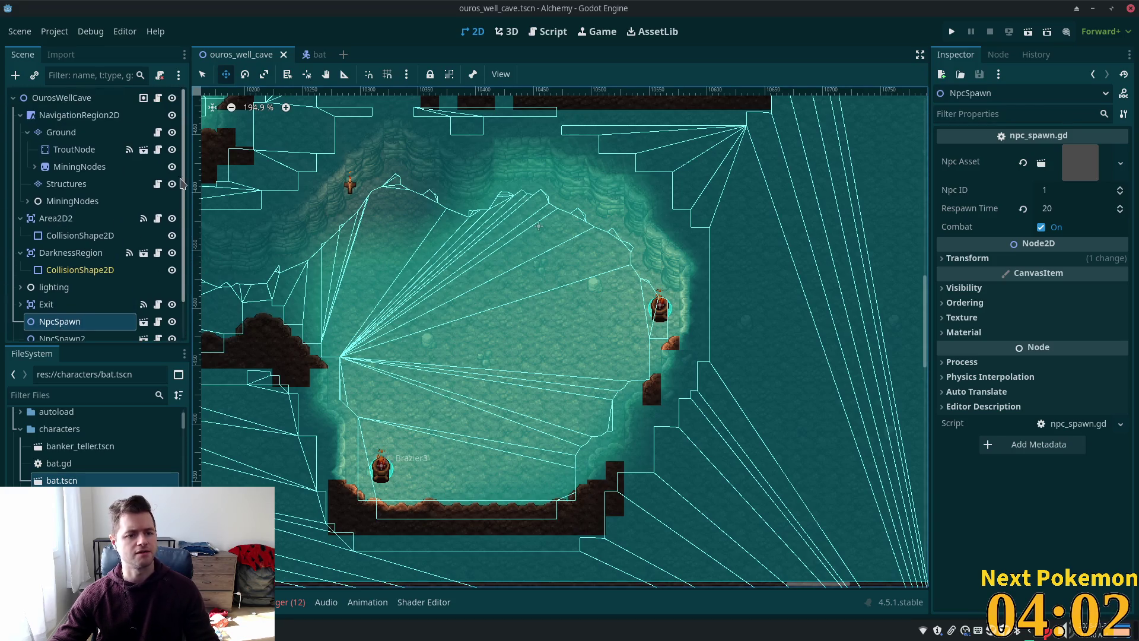
{"action": "scroll", "coordinate": [107, 222], "scroll_direction": "up", "scroll_amount": 5}
Add a plain Node under OurosWellCave and name it Rats.
{"action": "right_click", "coordinate": [54, 99]}
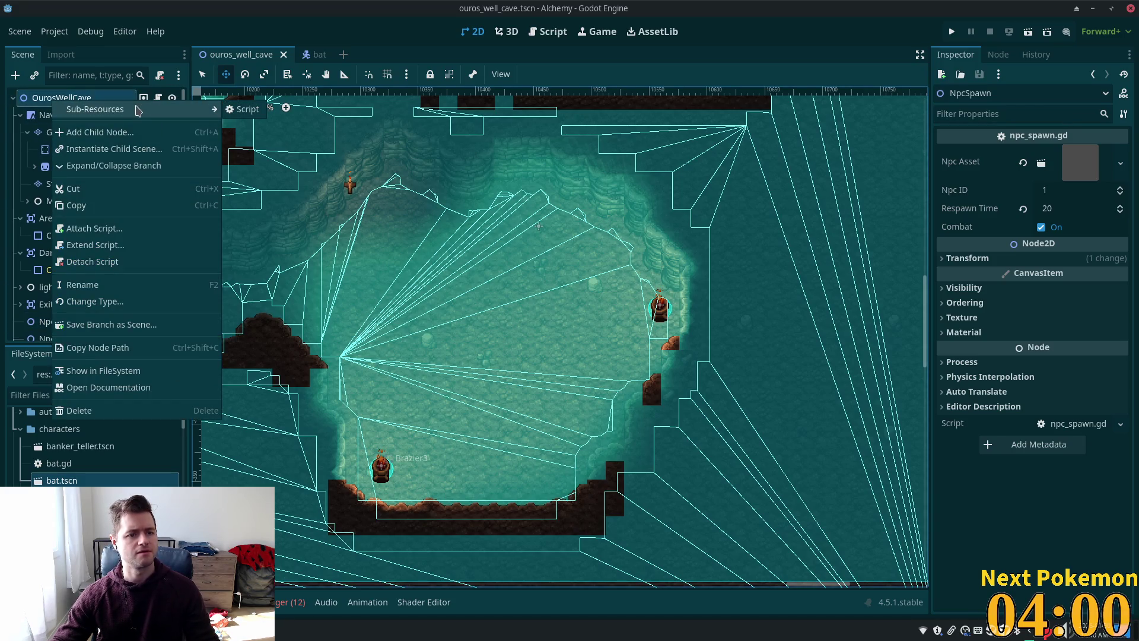
{"action": "left_click", "coordinate": [107, 132]}
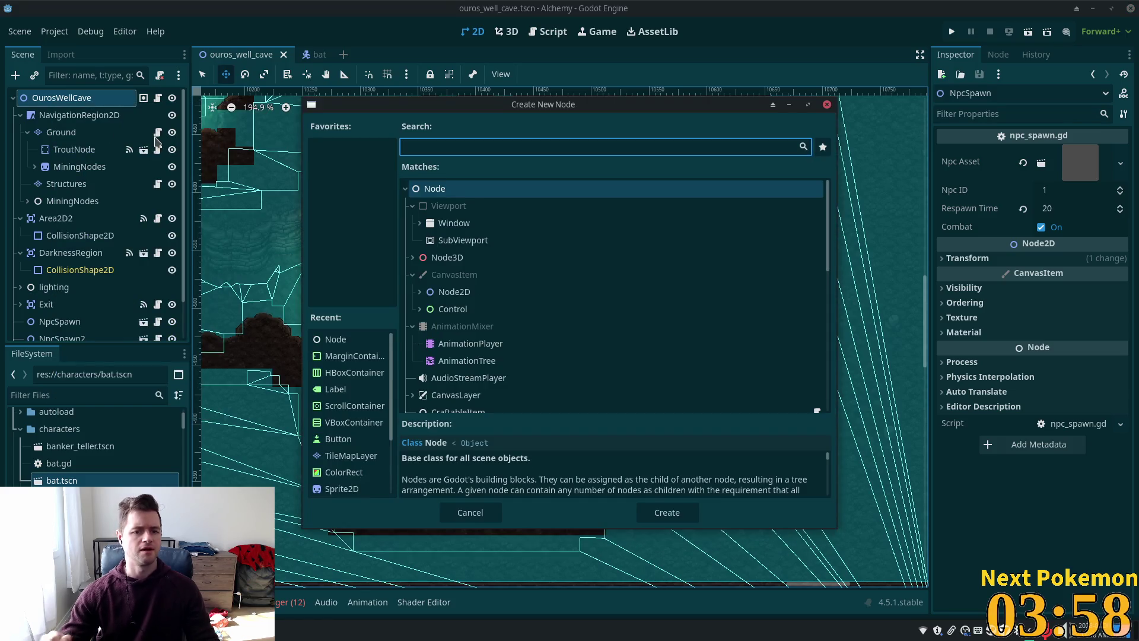
{"action": "key", "text": "Return"}
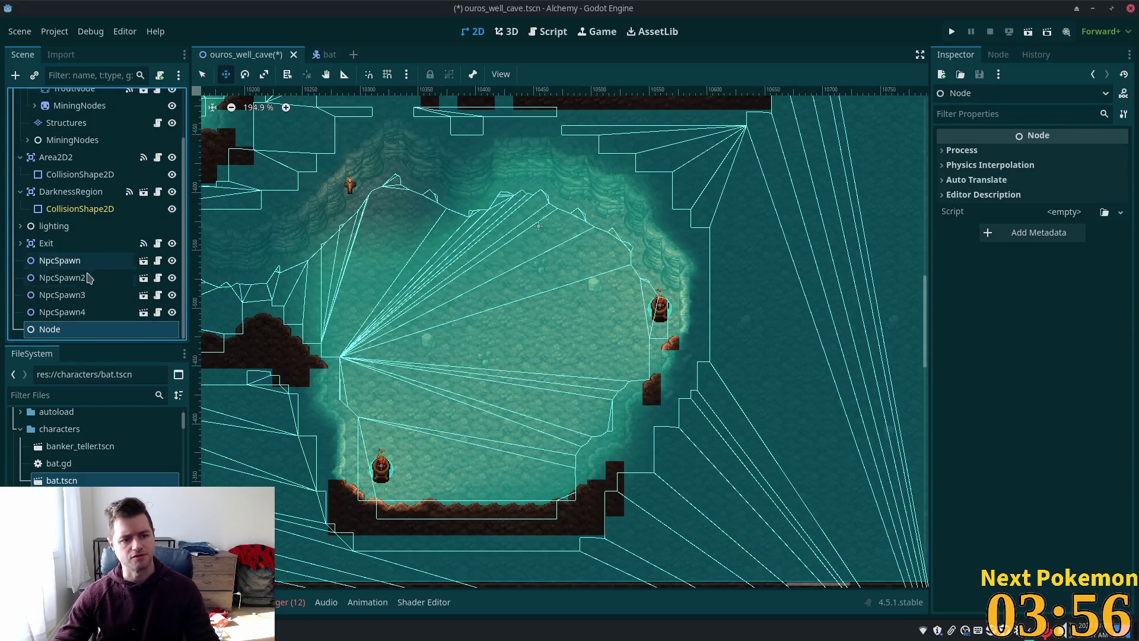
{"action": "double_click", "coordinate": [50, 329]}
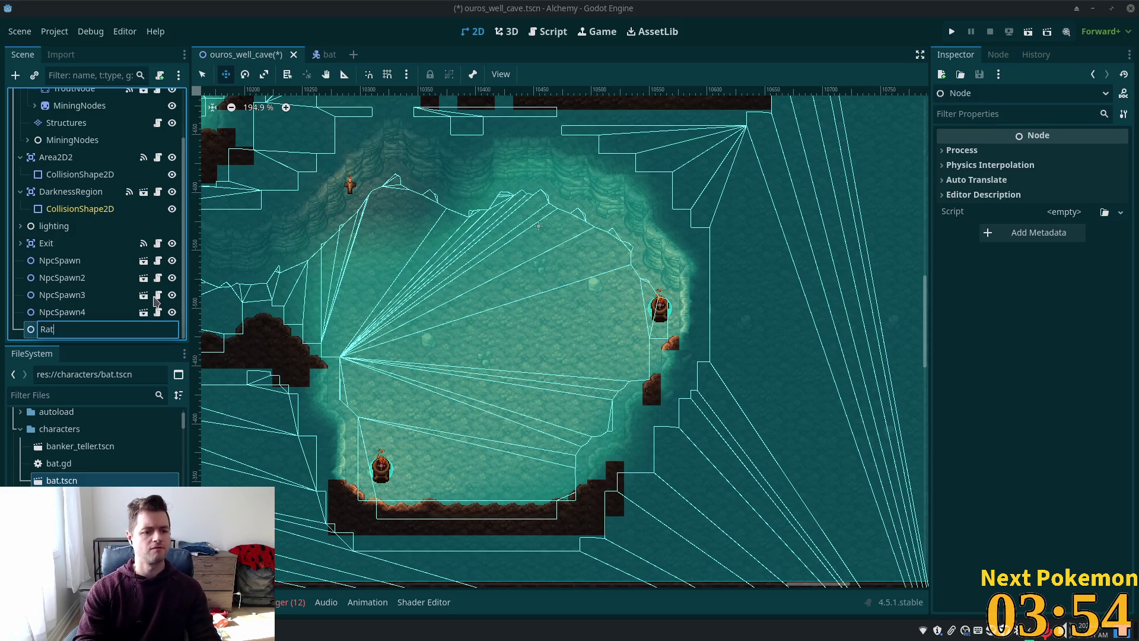
{"action": "type", "text": "Rats"}
{"action": "key", "text": "Return"}
Move NpcSpawn, NpcSpawn2 and NpcSpawn3 under the Rats node.
{"action": "left_click", "coordinate": [60, 260]}
{"action": "left_click", "coordinate": [62, 294], "text": "shift"}
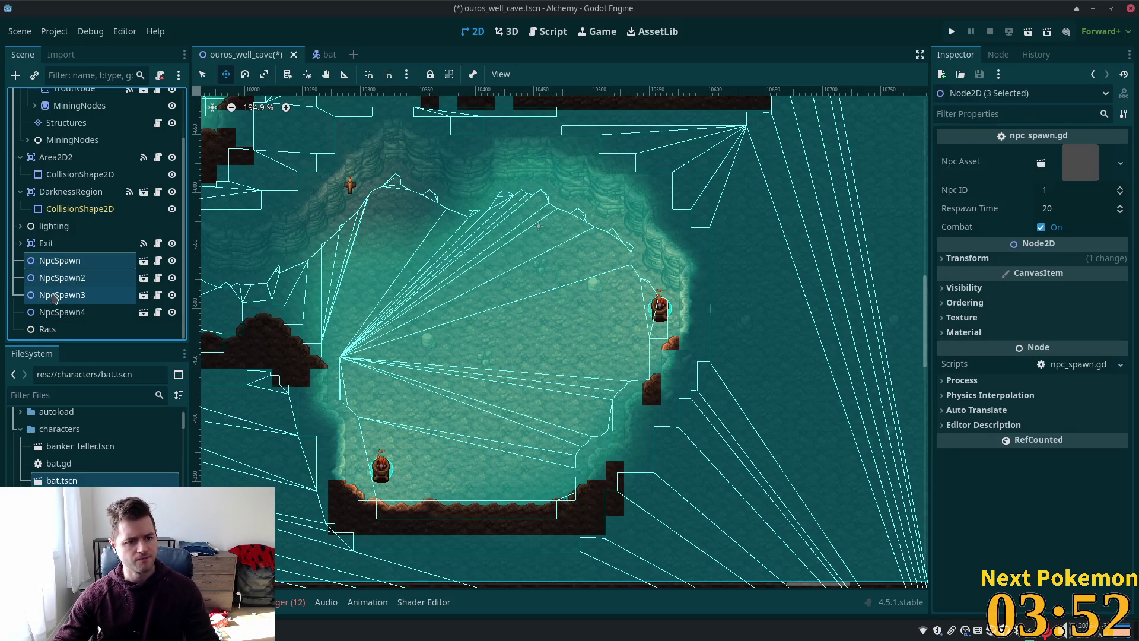
{"action": "left_click_drag", "start_coordinate": [59, 260], "coordinate": [47, 328]}
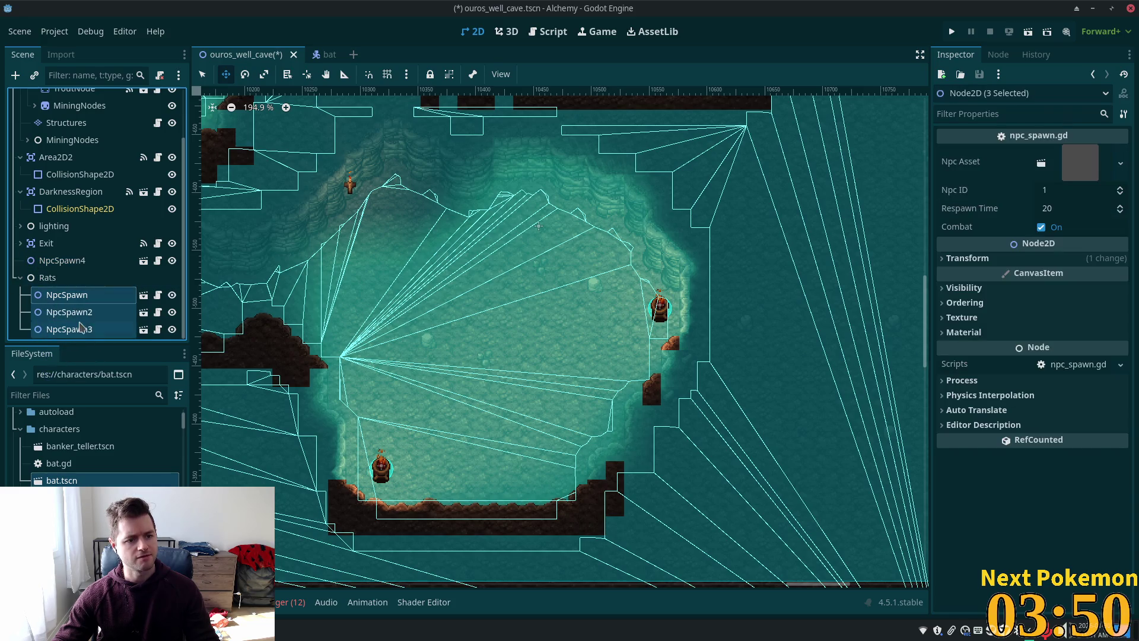
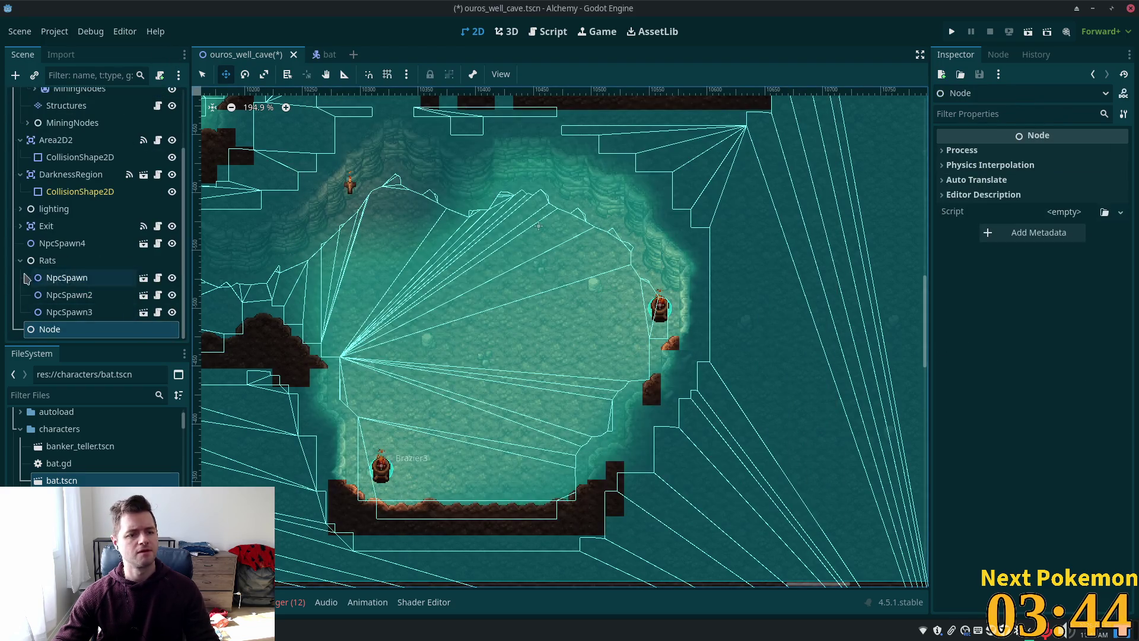
Move NpcSpawn4 under a new empty node and rename that node Bats.
{"action": "mouse_move", "coordinate": [67, 278]}
{"action": "left_mouse_down"}
{"action": "mouse_move", "coordinate": [49, 298]}
{"action": "mouse_move", "coordinate": [50, 328]}
{"action": "left_mouse_up"}
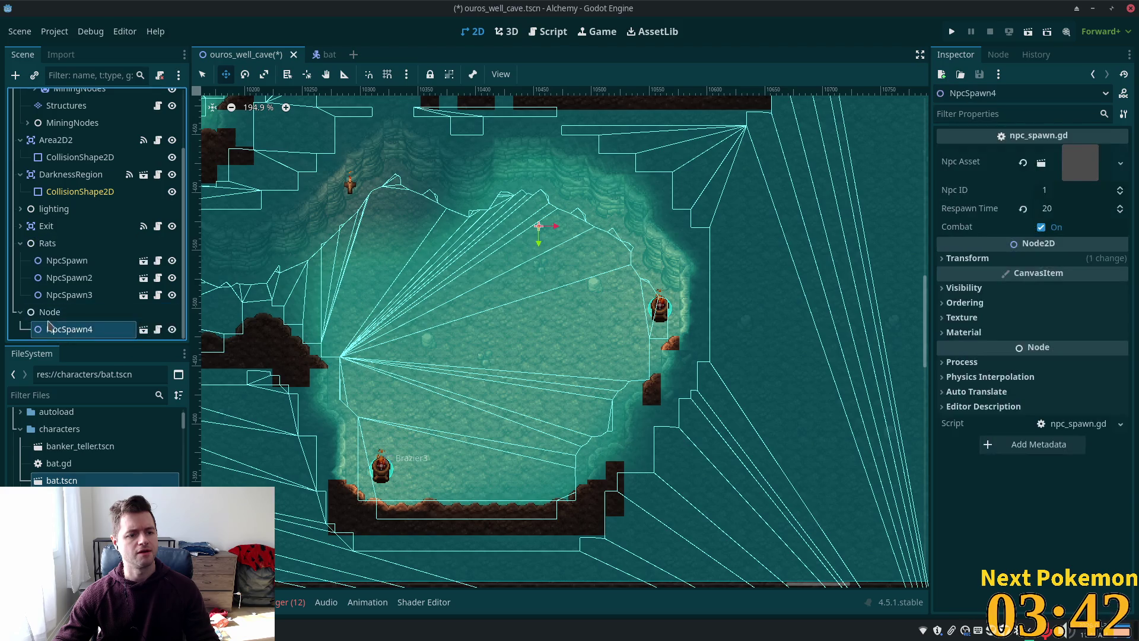
{"action": "left_click", "coordinate": [89, 311]}
{"action": "double_click", "coordinate": [90, 312]}
{"action": "type", "text": "Bats"}
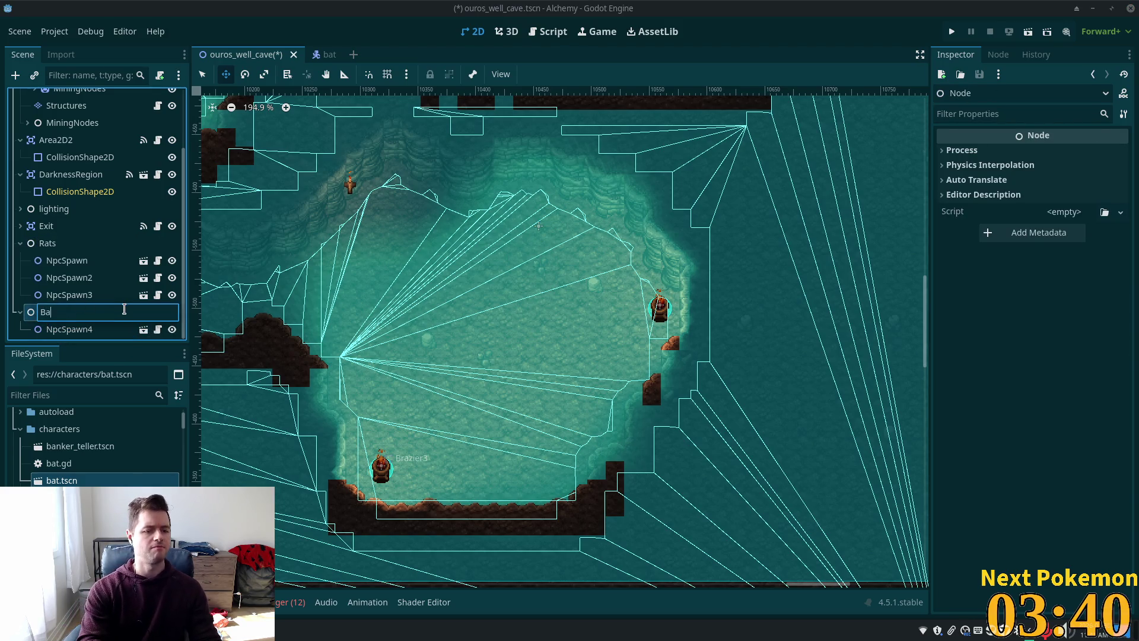
{"action": "key", "text": "Return"}
Duplicate NpcSpawn4 into NpcSpawn5, 6 and 7 placed around the cave, and save the scene.
{"action": "left_click", "coordinate": [40, 332]}
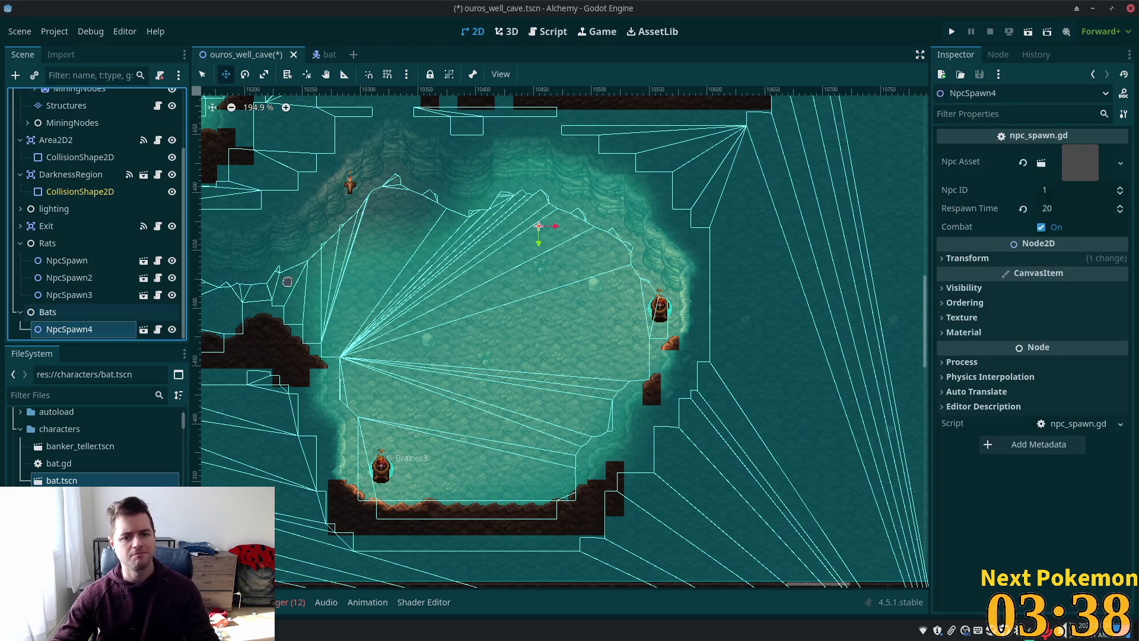
{"action": "key", "text": "ctrl+d"}
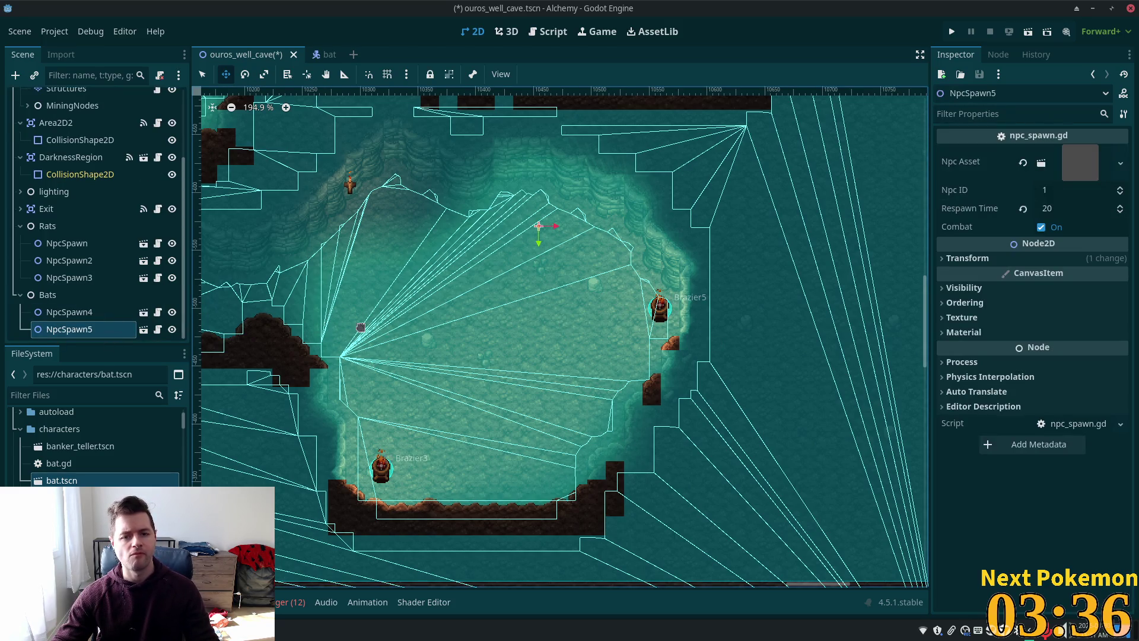
{"action": "left_click_drag", "start_coordinate": [495, 271], "coordinate": [441, 369]}
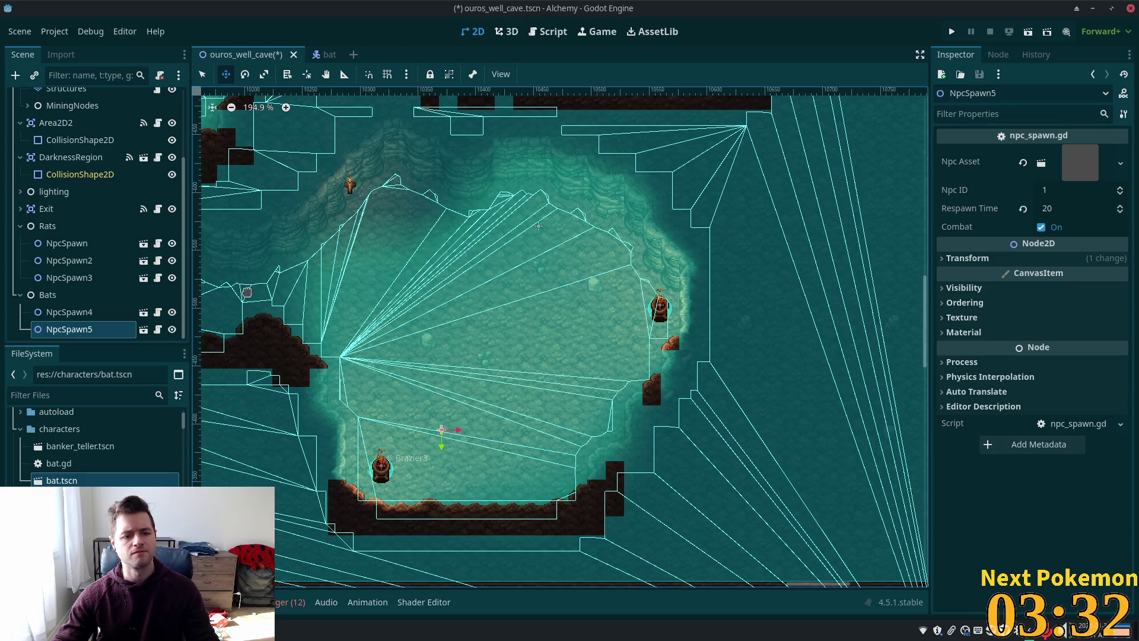
{"action": "key", "text": "ctrl+d"}
{"action": "mouse_move", "coordinate": [443, 431]}
{"action": "left_mouse_down"}
{"action": "mouse_move", "coordinate": [531, 348]}
{"action": "mouse_move", "coordinate": [483, 355]}
{"action": "left_mouse_up"}
{"action": "key", "text": "ctrl+d"}
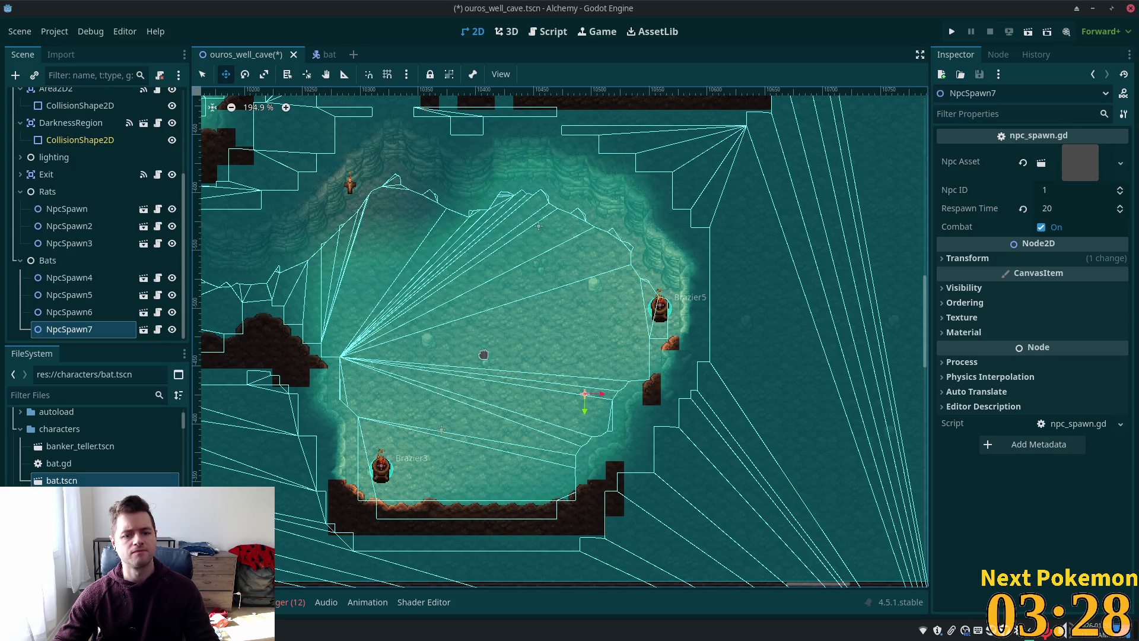
{"action": "left_click_drag", "start_coordinate": [645, 340], "coordinate": [527, 389]}
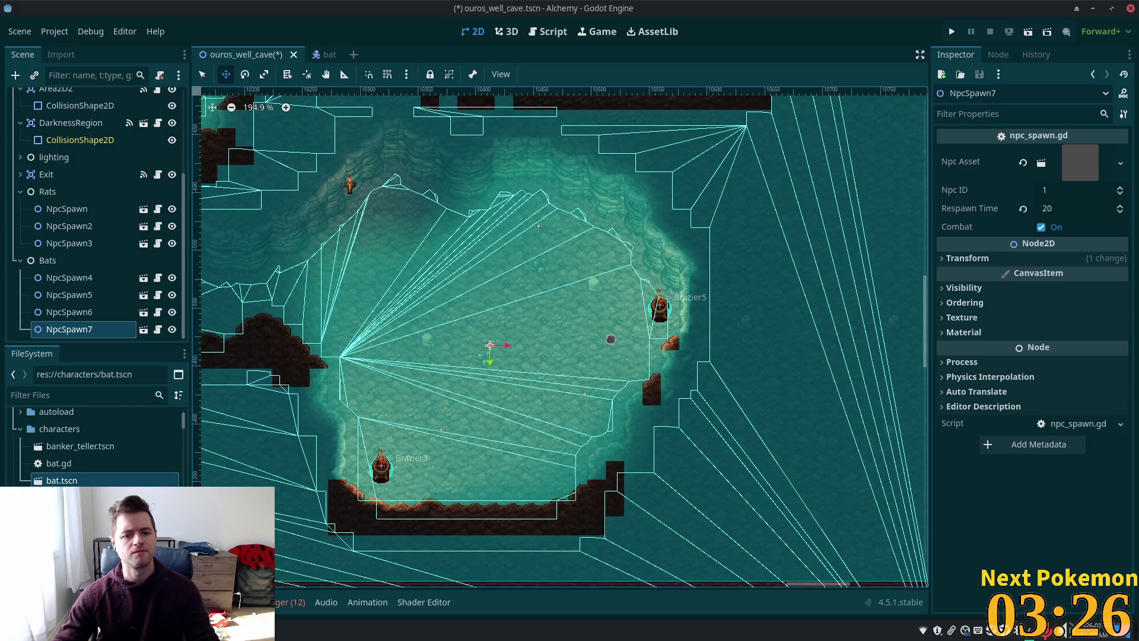
{"action": "key", "text": "ctrl+s"}
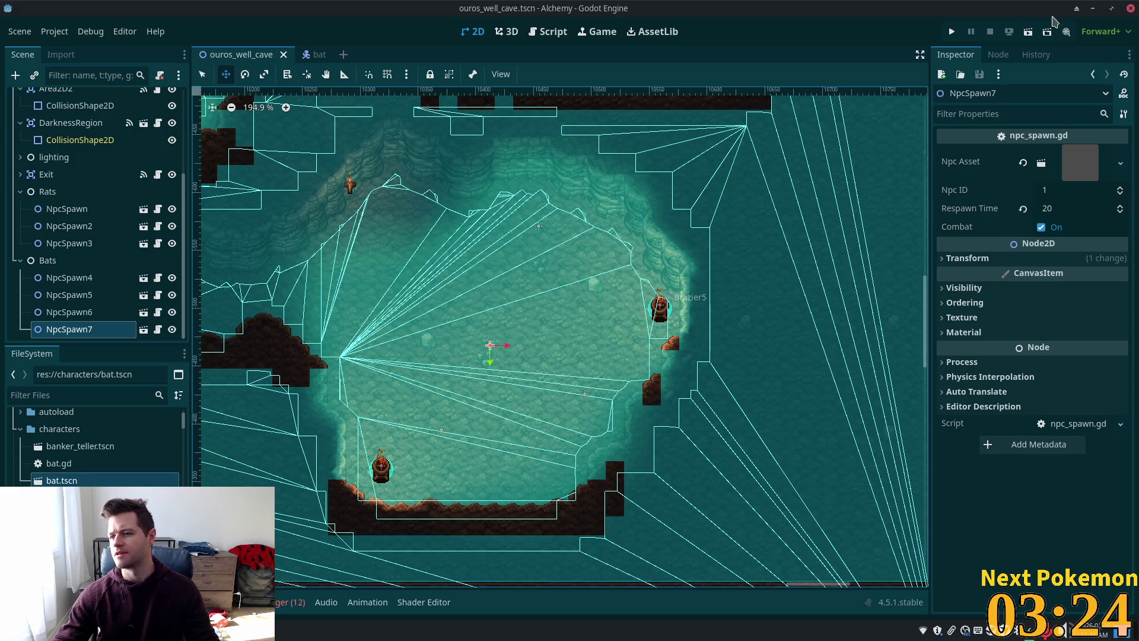
Run the game, quick-login, walk the character through Ouros Caves, then stop the run.
{"action": "left_click", "coordinate": [953, 32]}
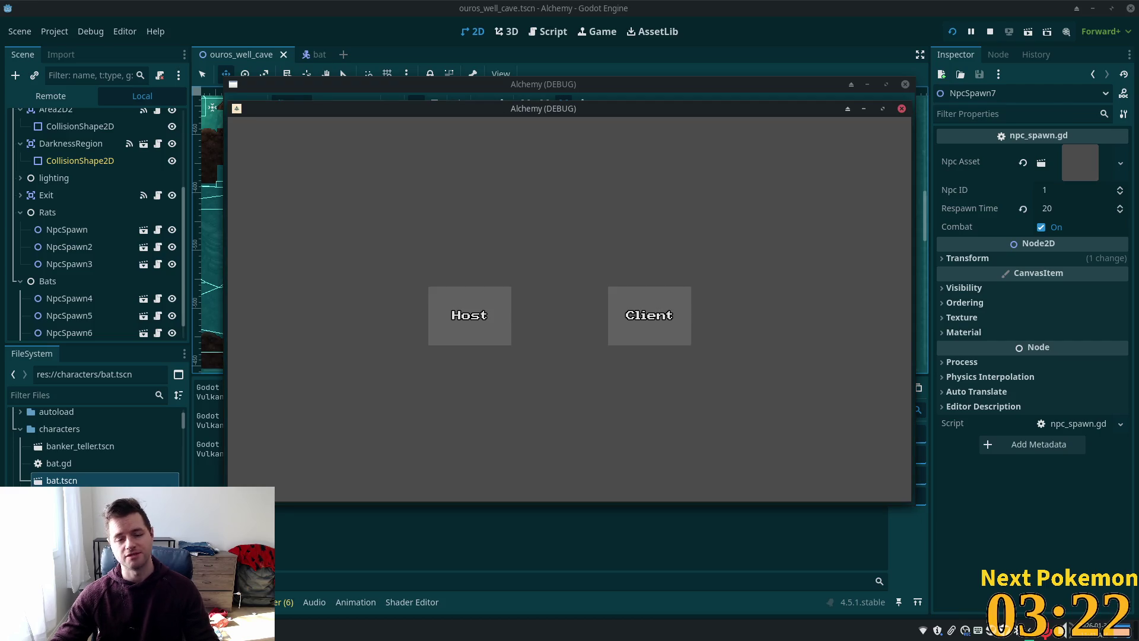
{"action": "left_click", "coordinate": [469, 314]}
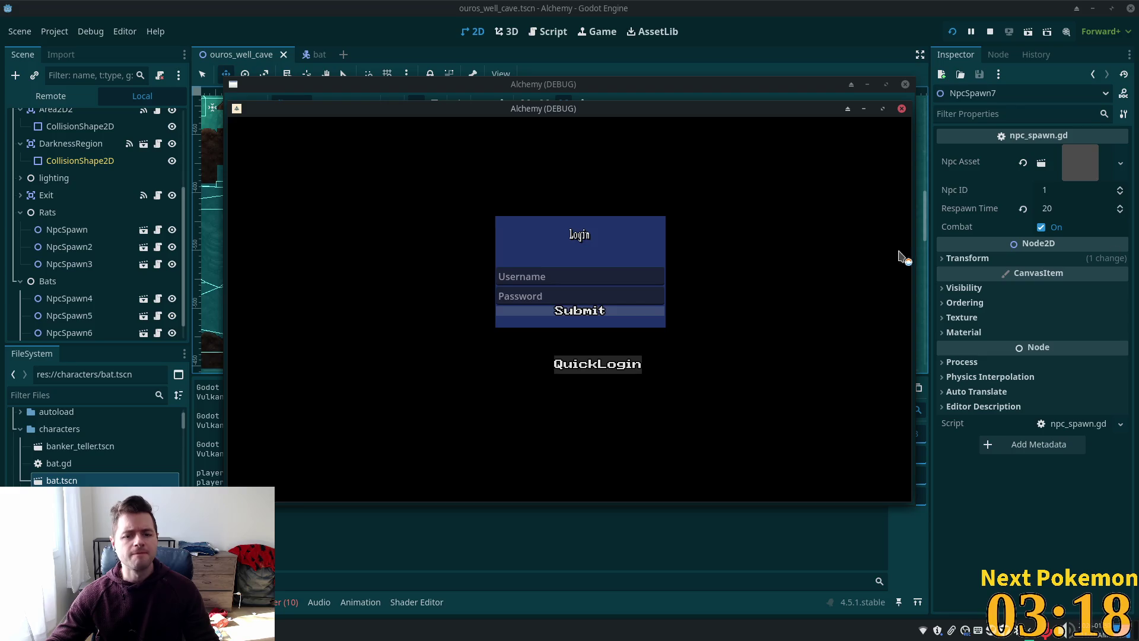
{"action": "left_click", "coordinate": [597, 364]}
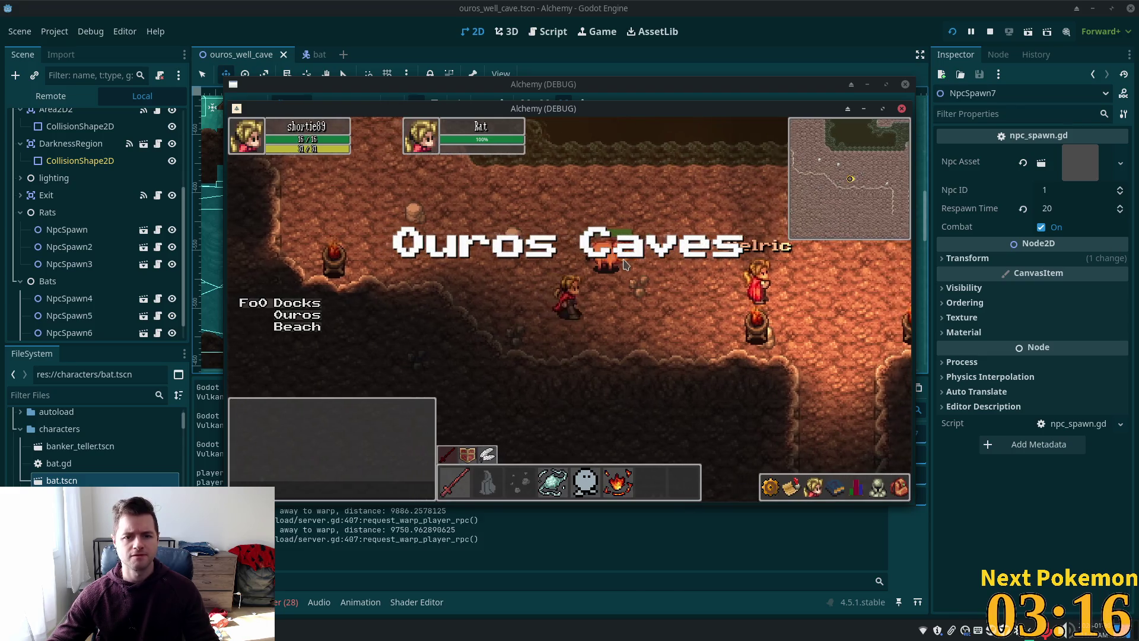
{"action": "key", "text": "w"}
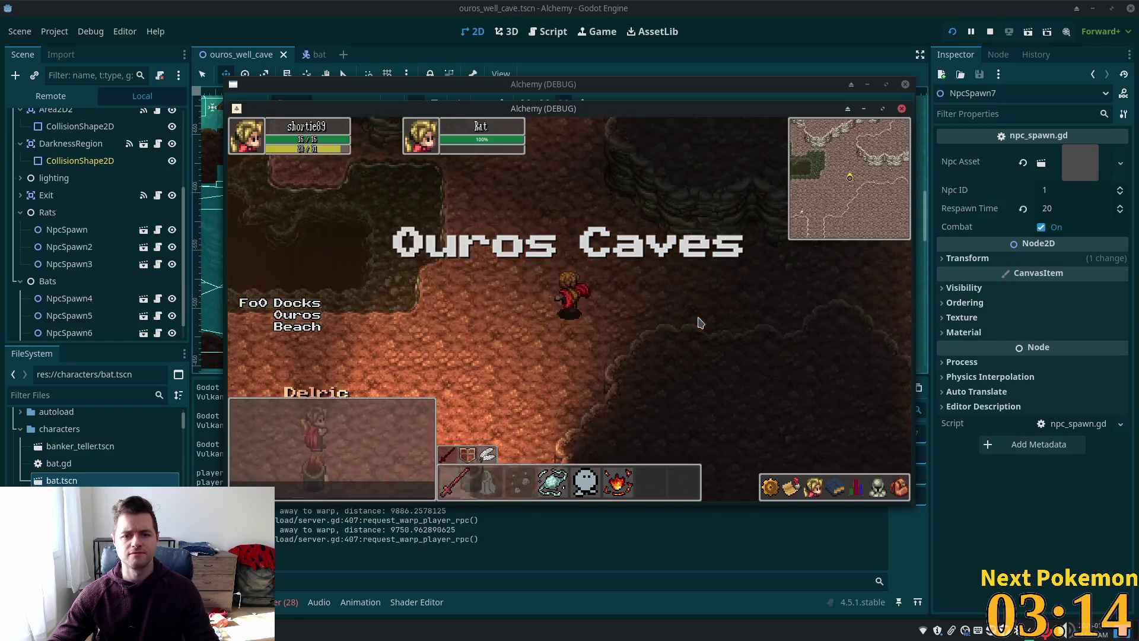
{"action": "key", "text": "w"}
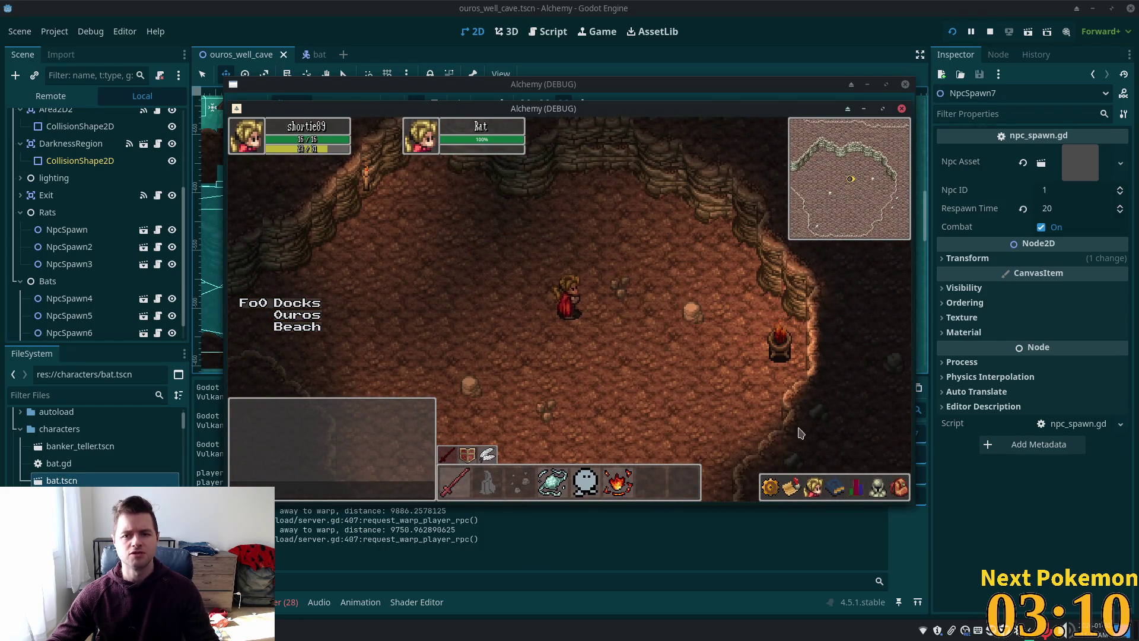
{"action": "left_click", "coordinate": [987, 30]}
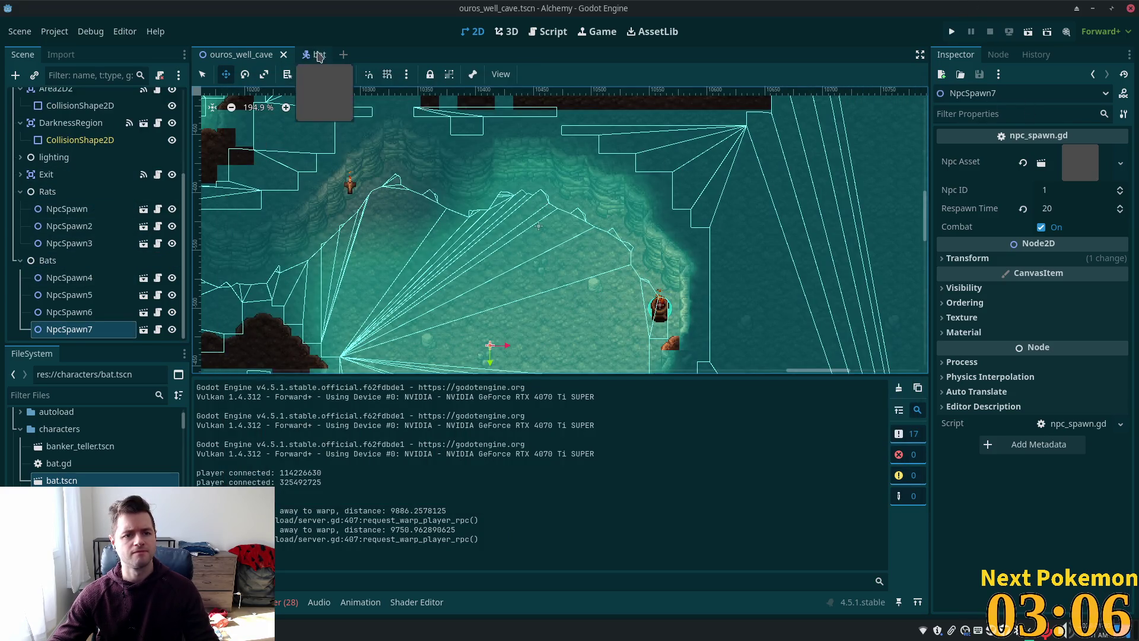
Set the bat scene's Npc Name to Bat and save it, then summon Quick Open.
{"action": "left_click", "coordinate": [305, 55]}
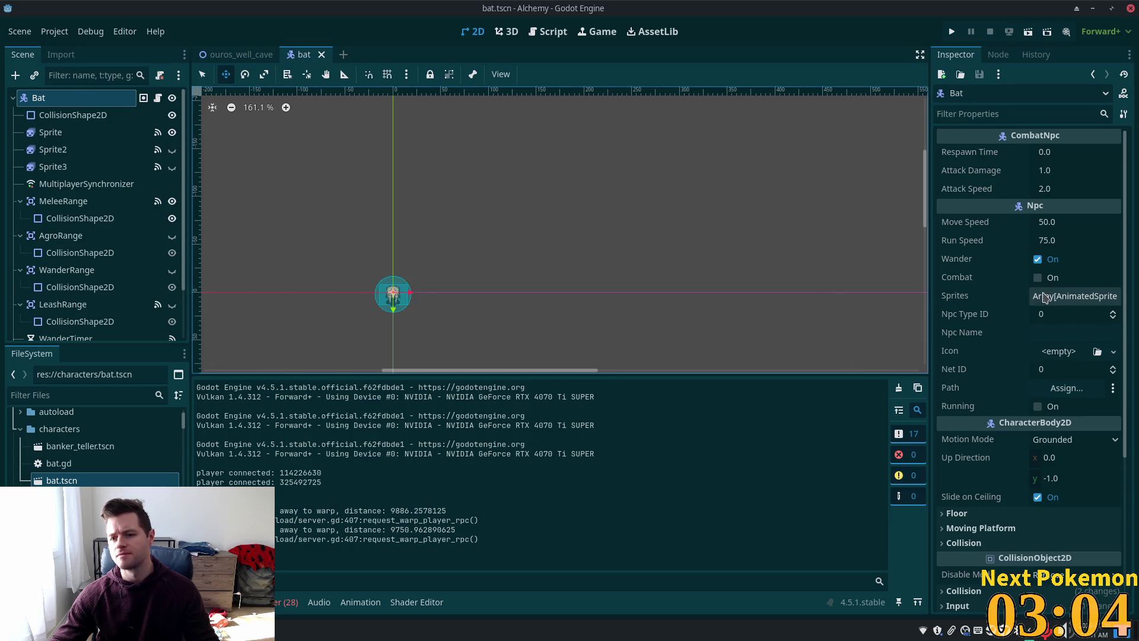
{"action": "left_click", "coordinate": [1034, 334]}
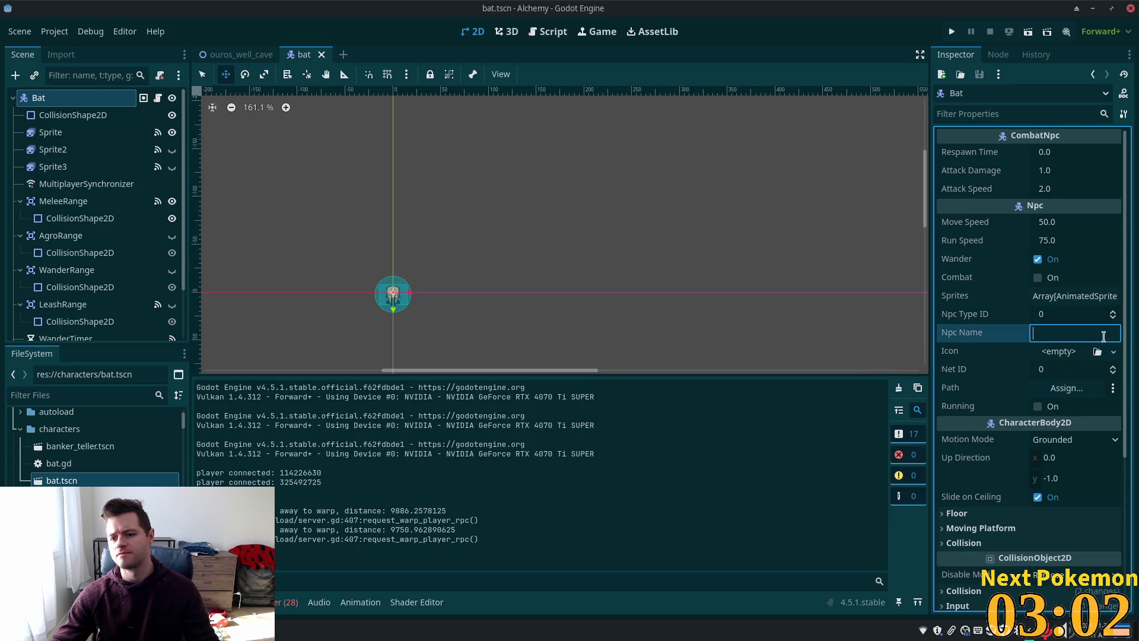
{"action": "type", "text": "Bat"}
{"action": "key", "text": "Return"}
{"action": "key", "text": "ctrl+s"}
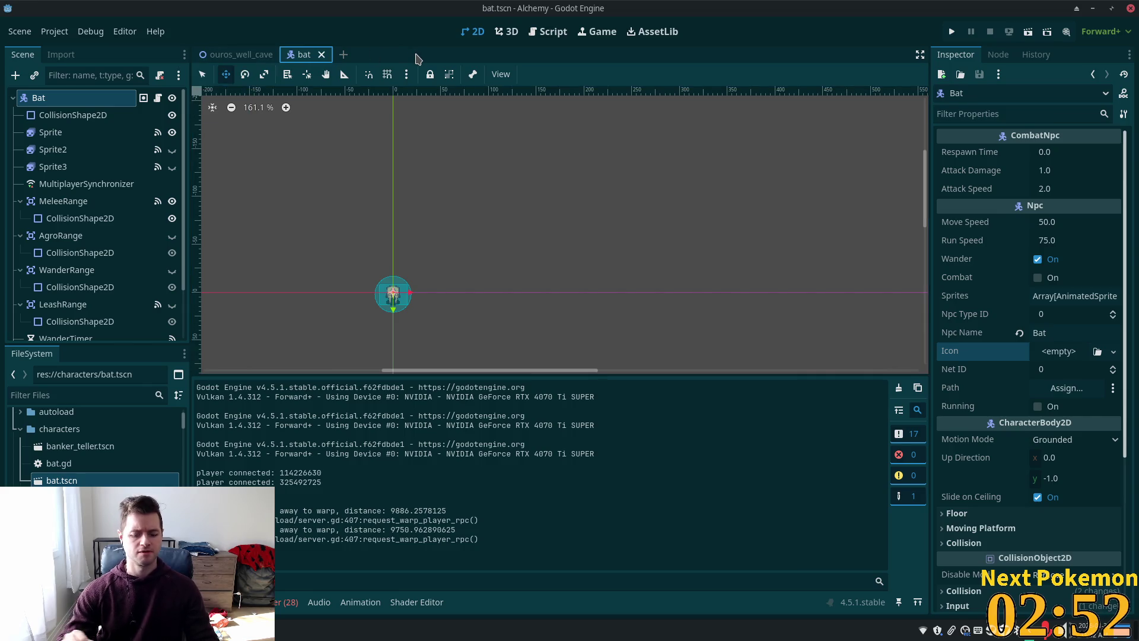
{"action": "key", "text": "shift+alt+o"}
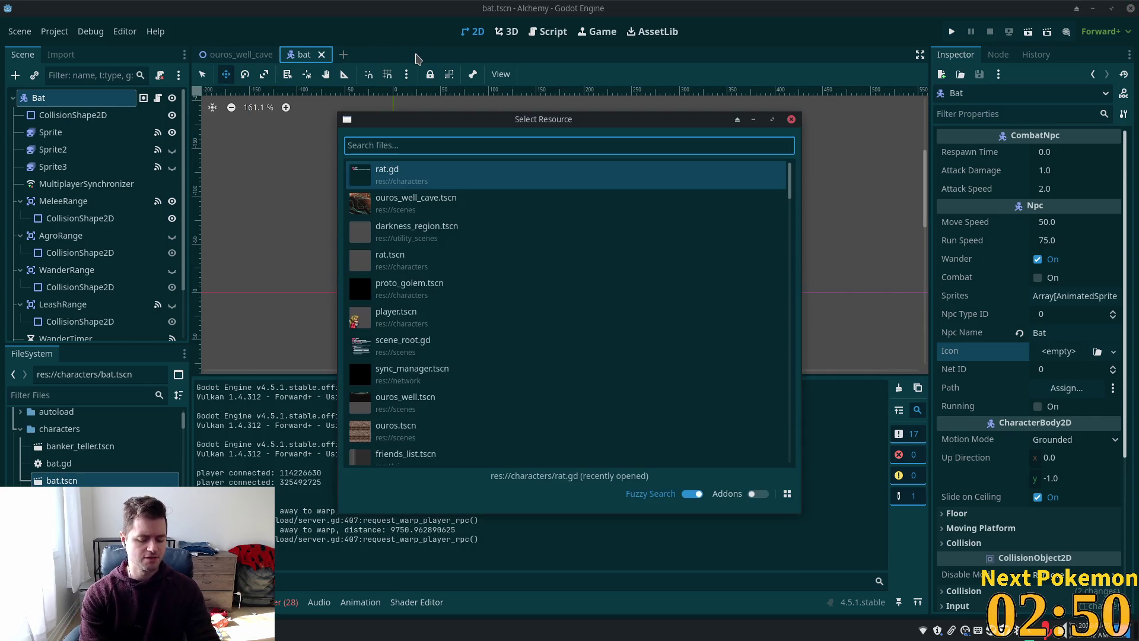
{"action": "type", "text": "charac"}
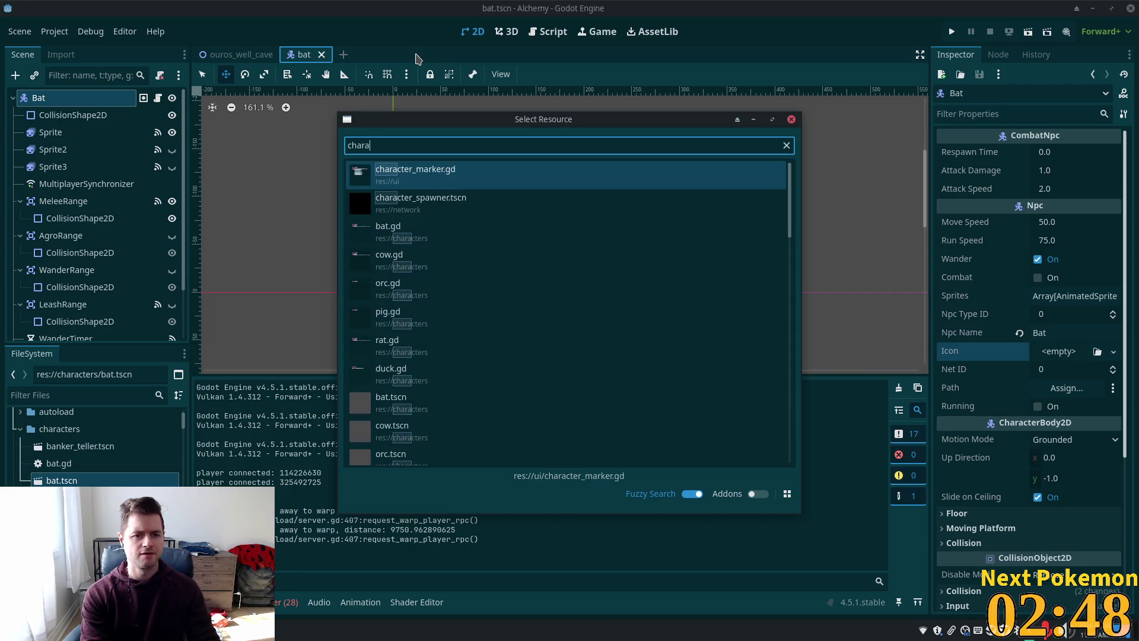
{"action": "type", "text": "ter"}
Open character_spawner.tscn, add bat.tscn as a new Auto Spawn List entry, and save.
{"action": "key", "text": "Down"}
{"action": "key", "text": "Return"}
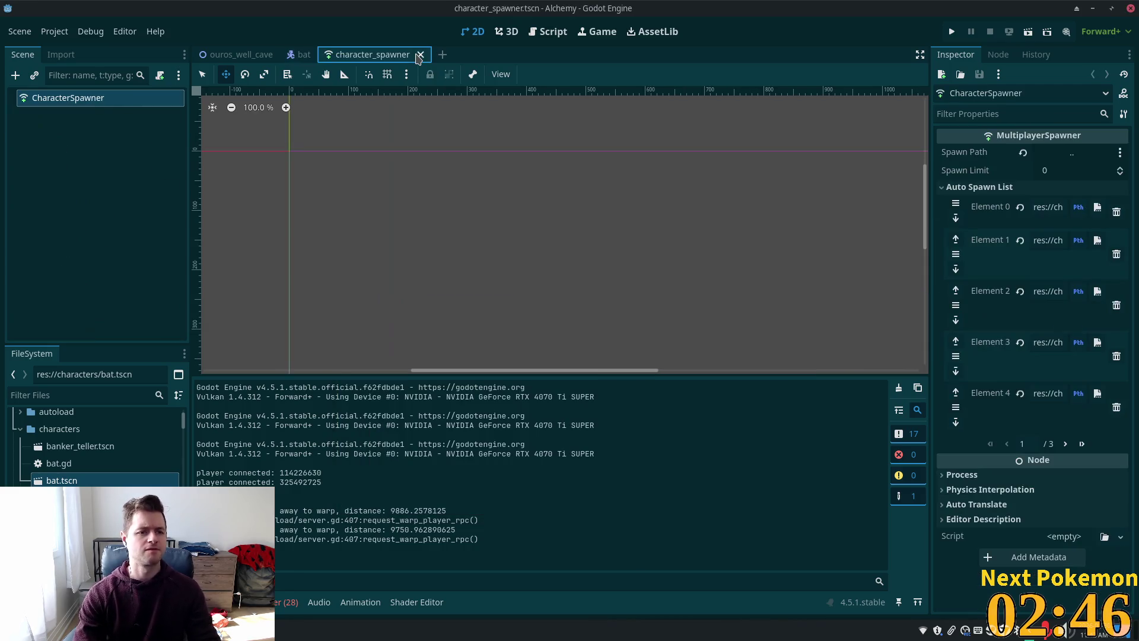
{"action": "left_click", "coordinate": [1081, 443]}
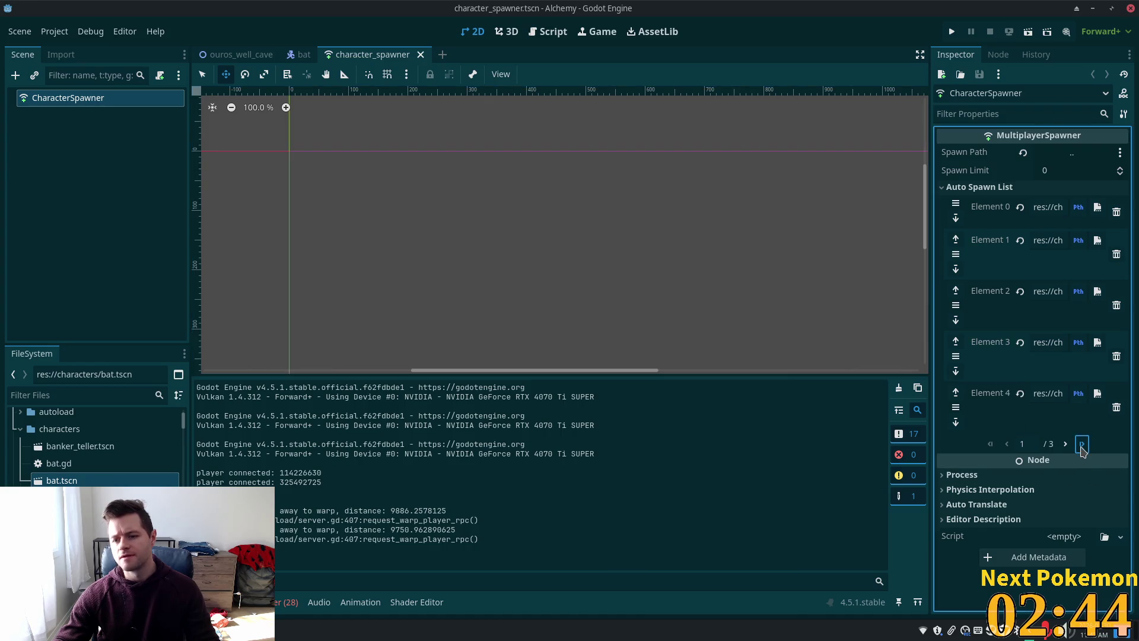
{"action": "left_click", "coordinate": [1041, 240]}
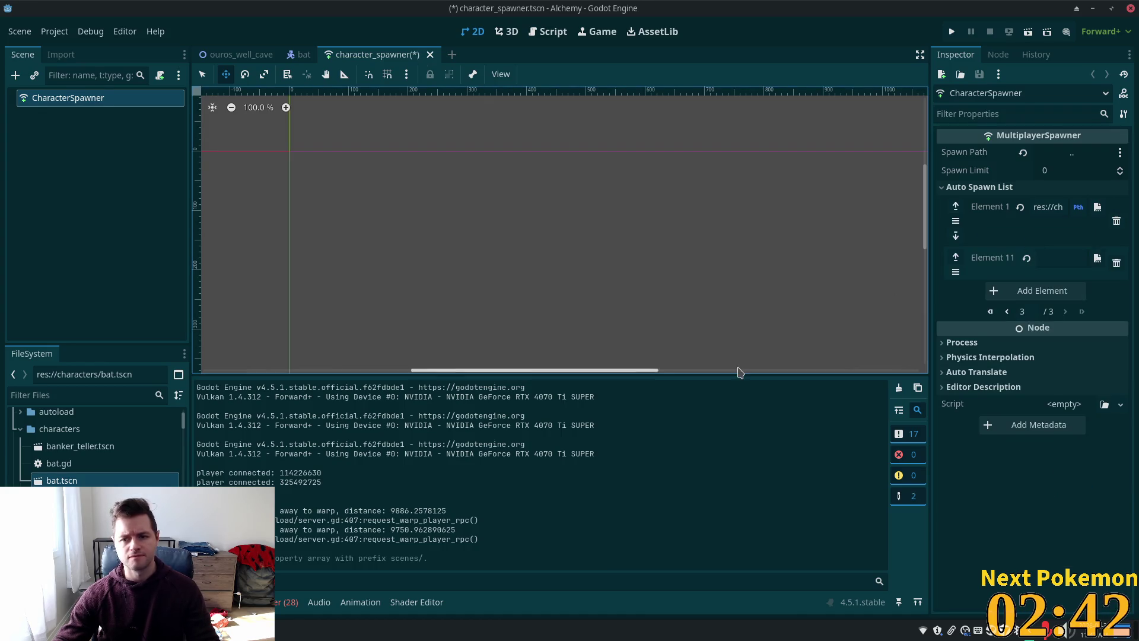
{"action": "left_click_drag", "start_coordinate": [61, 480], "coordinate": [1054, 257]}
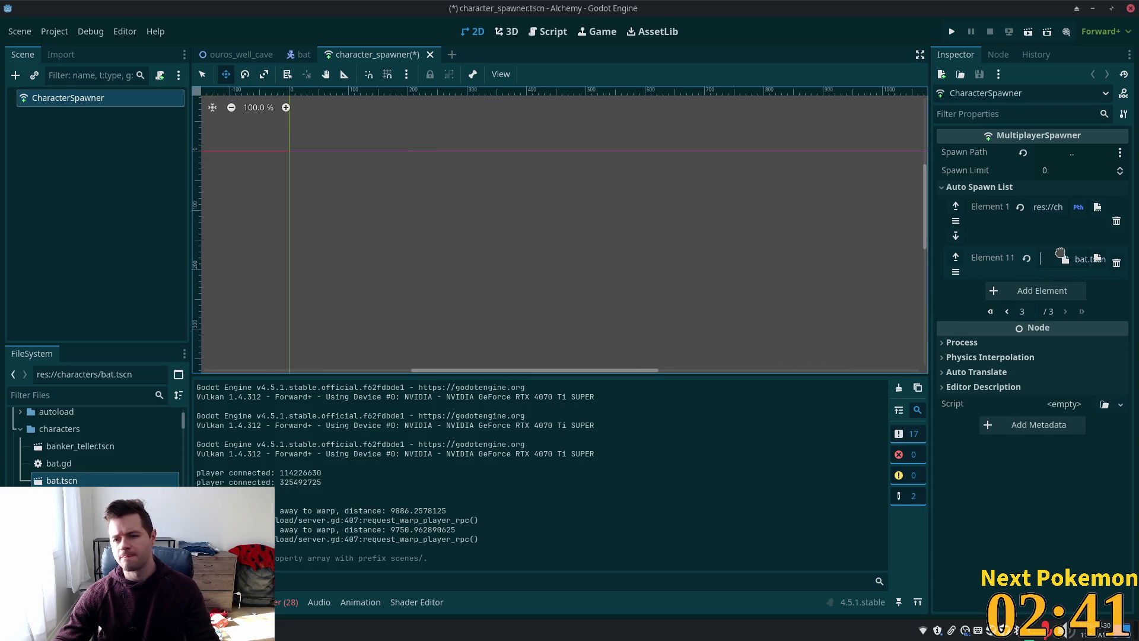
{"action": "key", "text": "ctrl+s"}
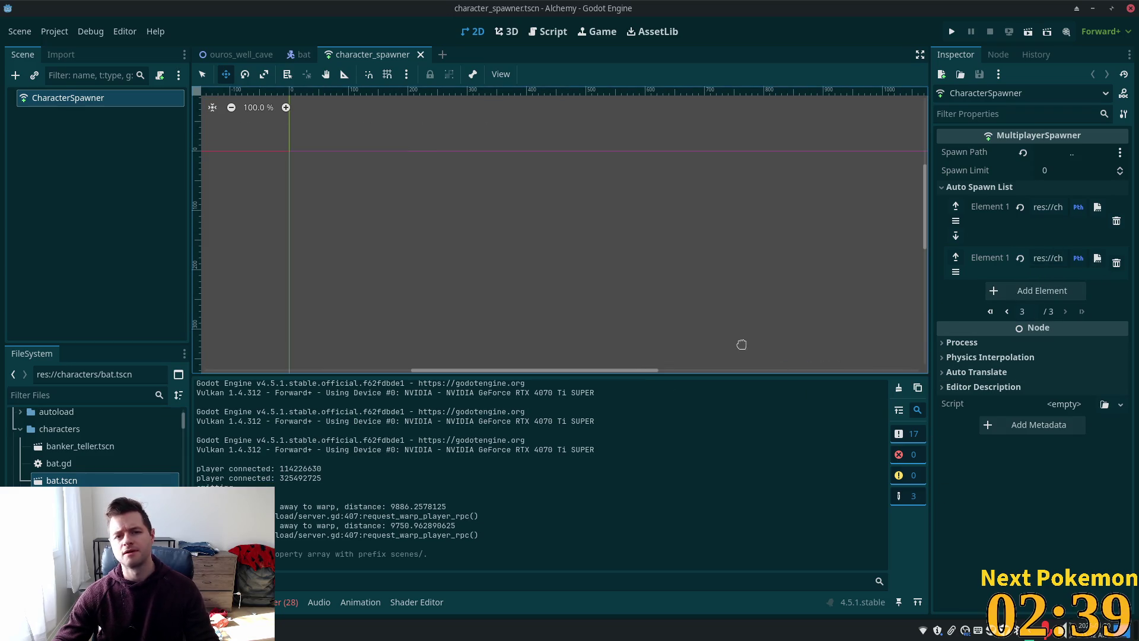
Launch the game with F5, walk around the cave and attack a nearby bat.
{"action": "key", "text": "F5"}
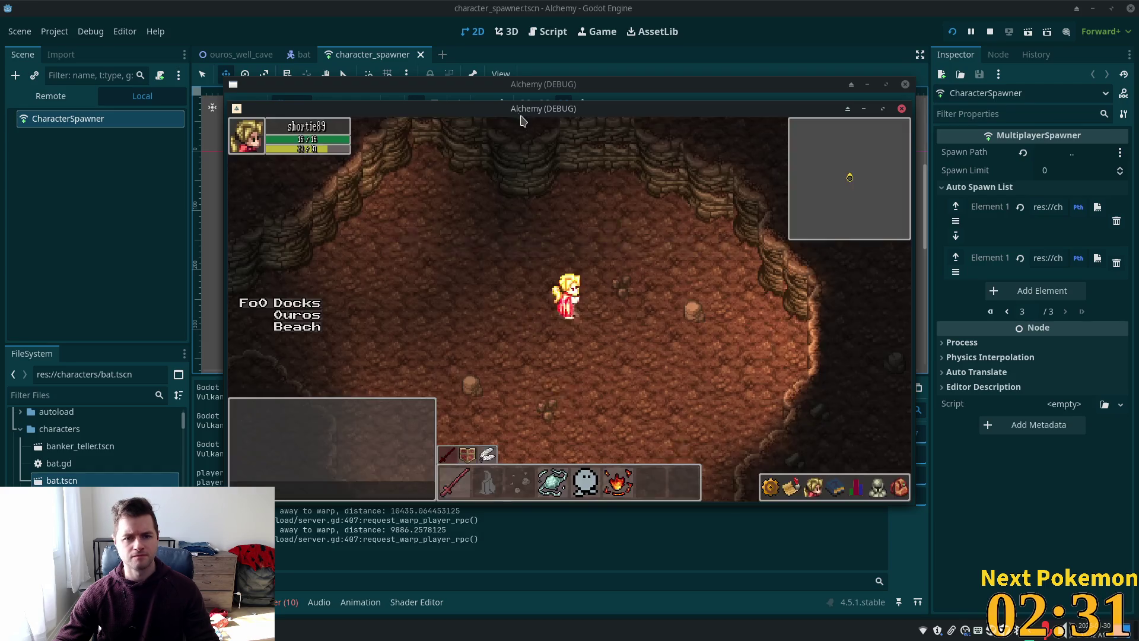
{"action": "left_click_drag", "start_coordinate": [542, 108], "coordinate": [499, 113]}
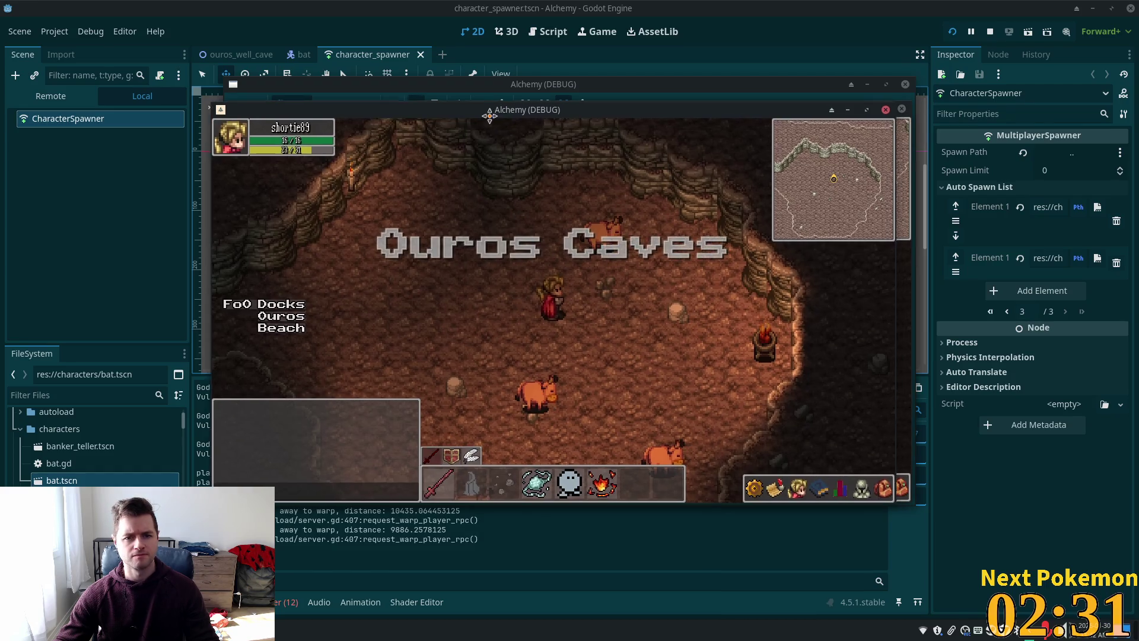
{"action": "left_click", "coordinate": [570, 241]}
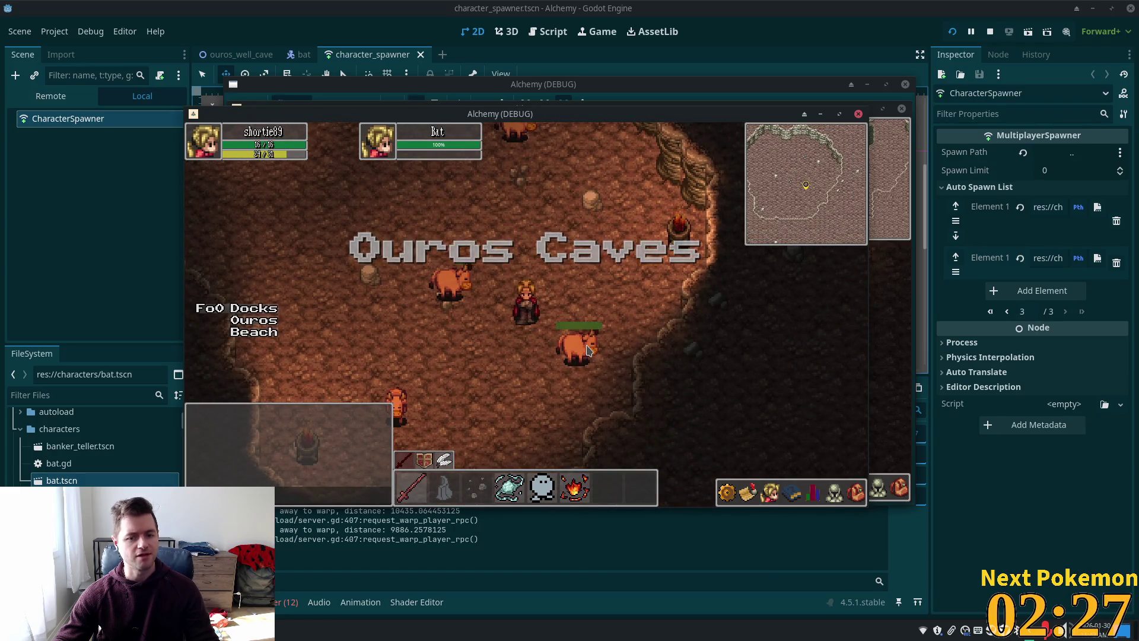
{"action": "left_click", "coordinate": [588, 351]}
{"action": "left_click", "coordinate": [512, 372]}
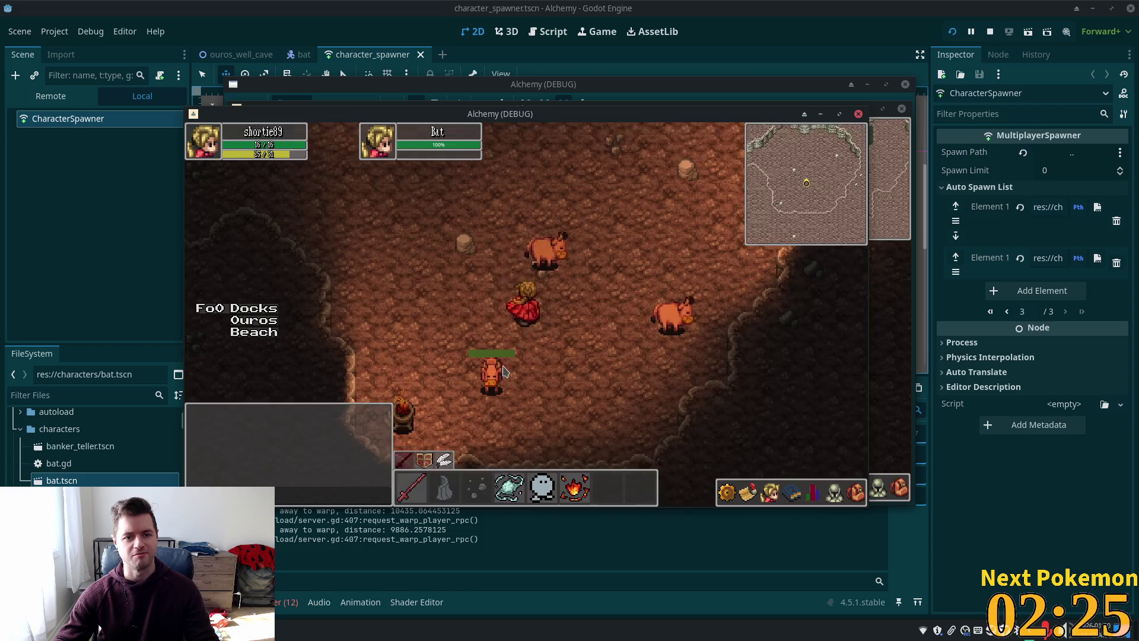
{"action": "left_click", "coordinate": [505, 365]}
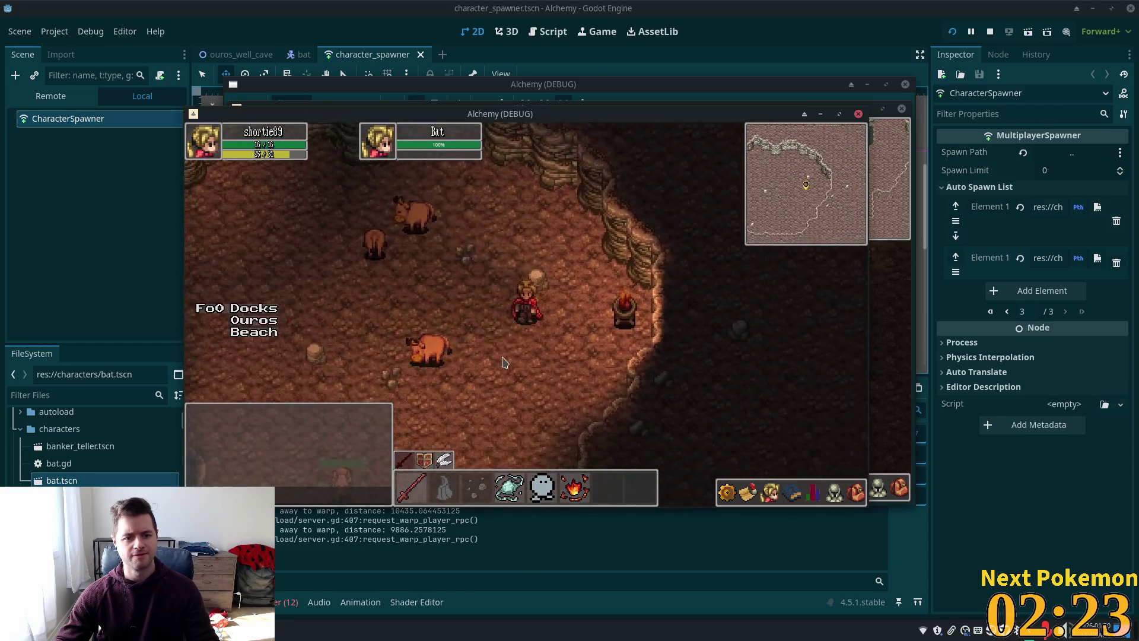
{"action": "left_click", "coordinate": [560, 382]}
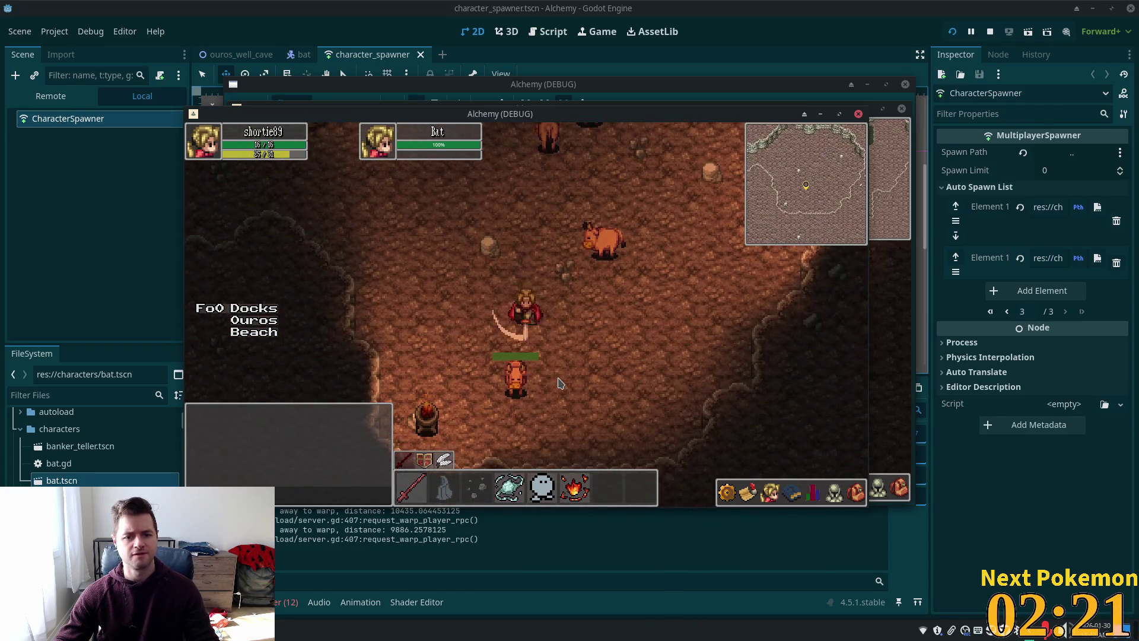
{"action": "left_click", "coordinate": [559, 383]}
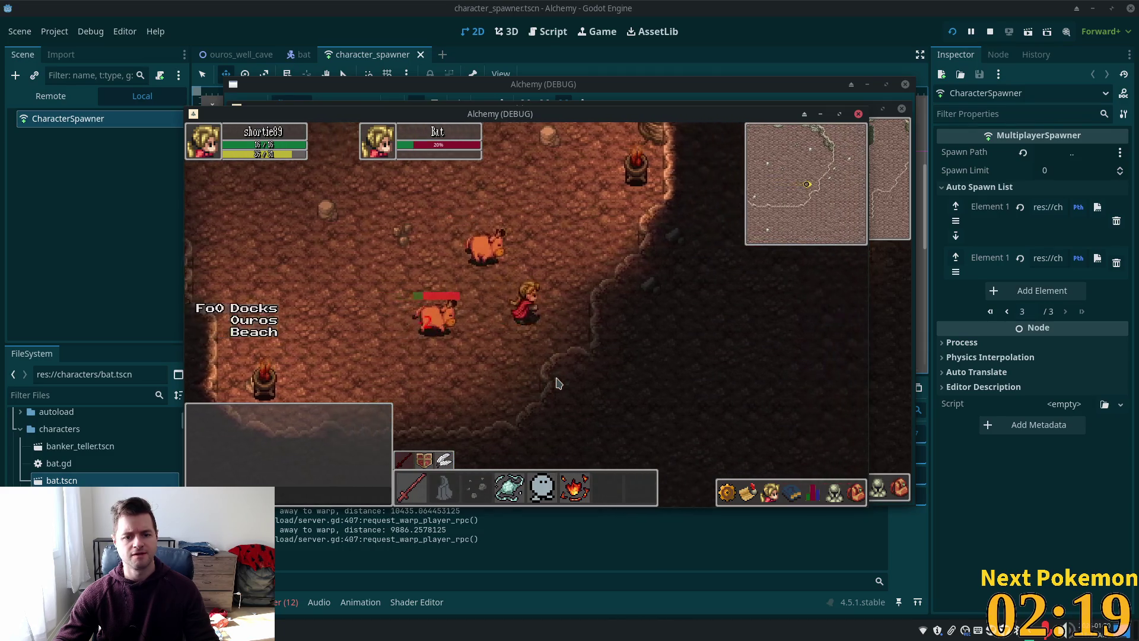